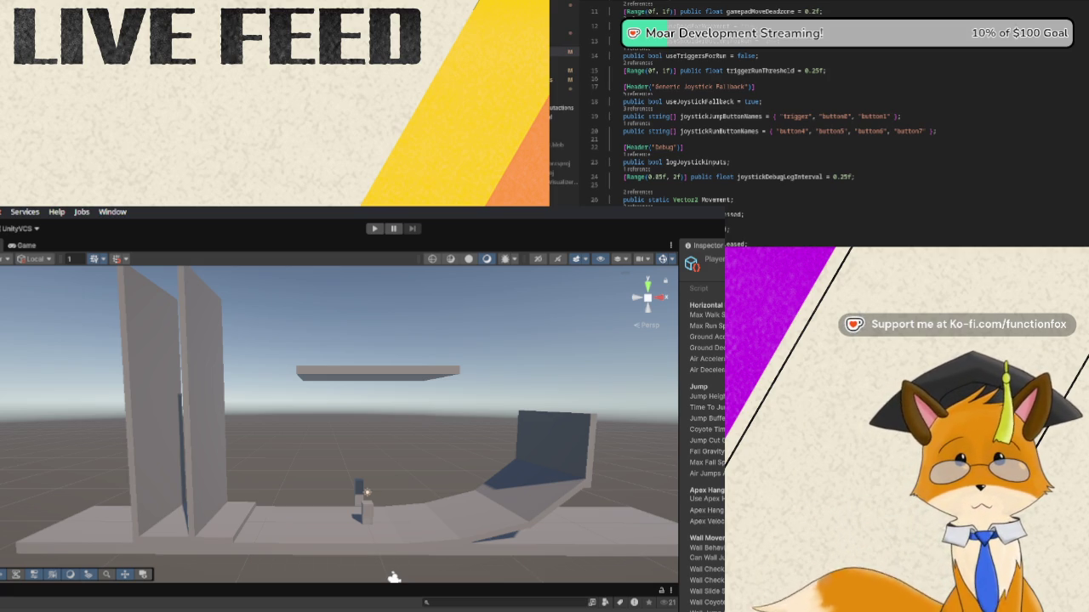
Scroll InputManager.cs past the joystick fields and Awake to the OnEnable and OnDisable methods
{"action": "scroll", "coordinate": [740, 103], "scroll_direction": "down", "scroll_amount": 2}
{"action": "scroll", "coordinate": [740, 127], "scroll_direction": "down", "scroll_amount": 2}
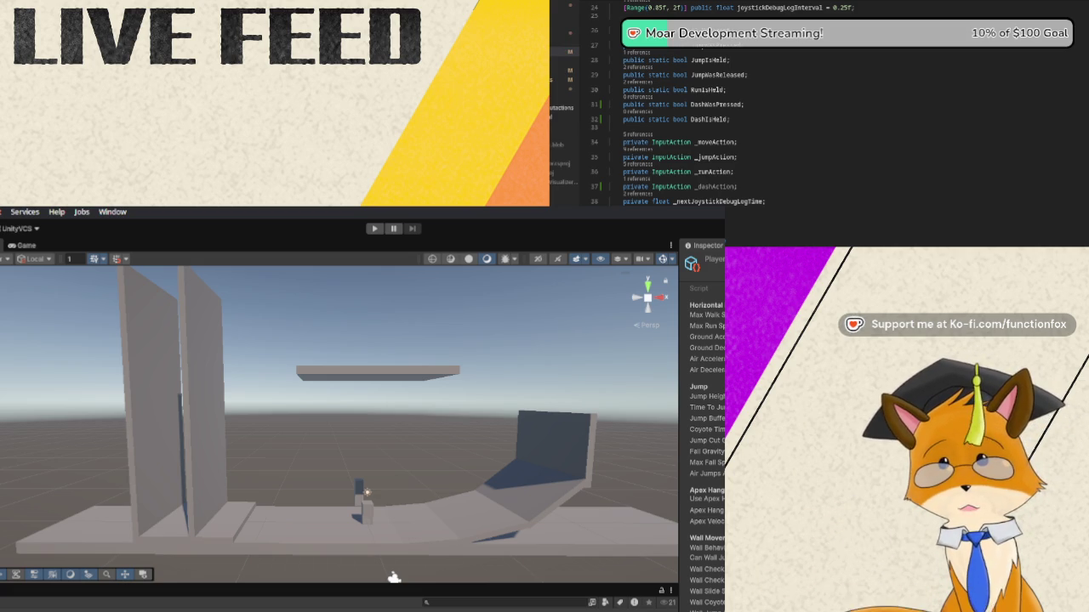
{"action": "scroll", "coordinate": [693, 128], "scroll_direction": "down", "scroll_amount": 2}
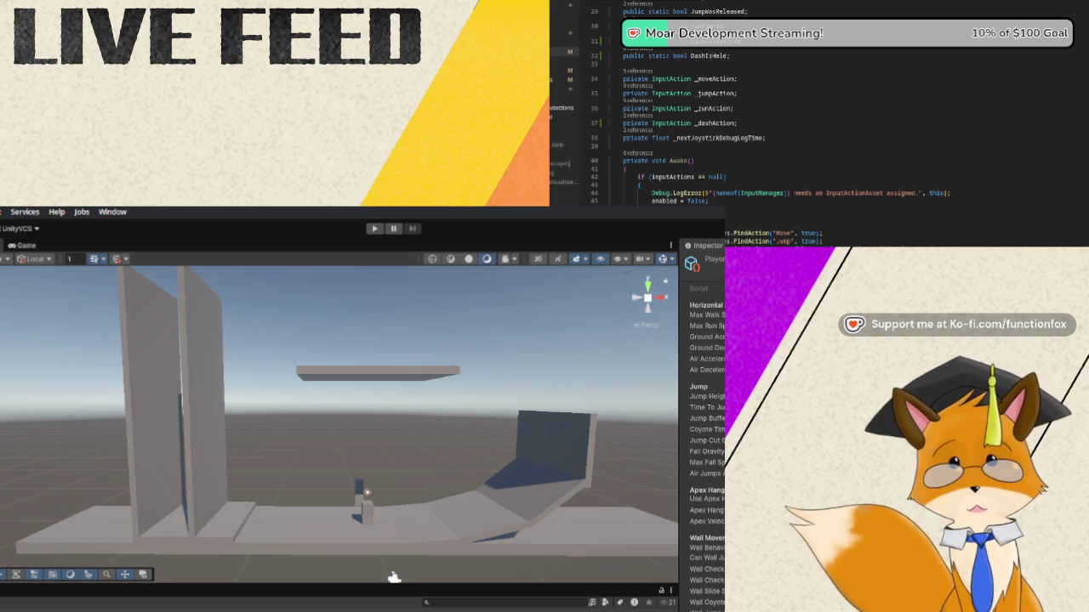
{"action": "scroll", "coordinate": [766, 110], "scroll_direction": "down", "scroll_amount": 1}
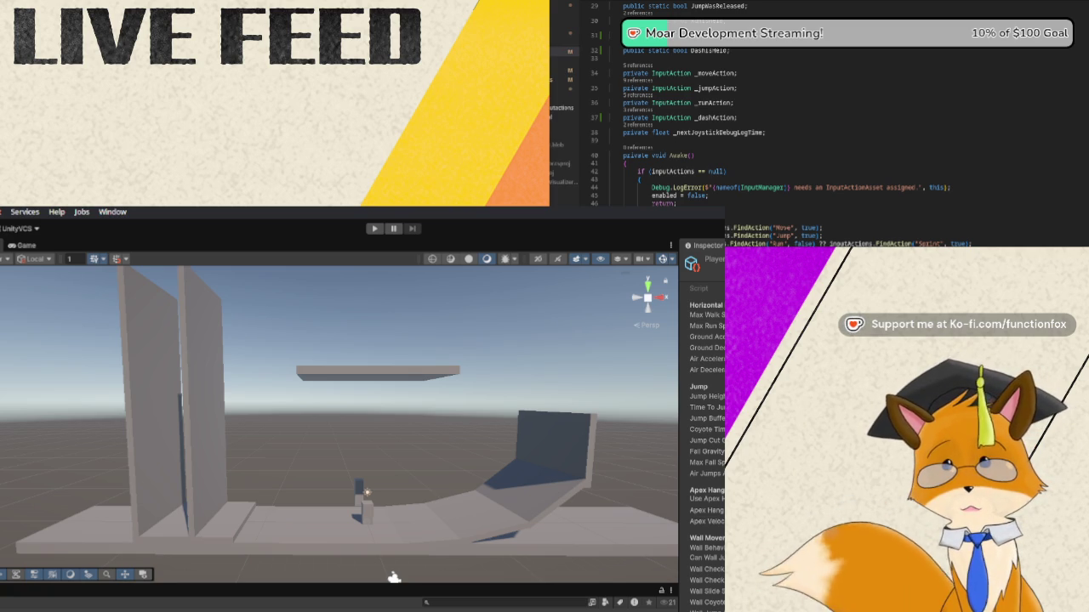
{"action": "scroll", "coordinate": [781, 102], "scroll_direction": "down", "scroll_amount": 3}
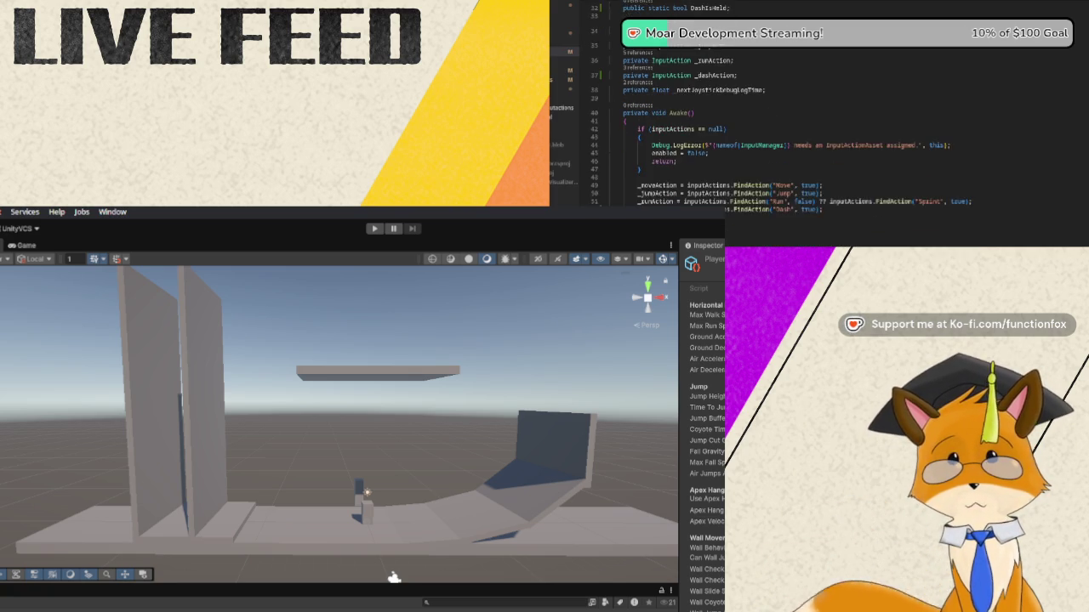
{"action": "scroll", "coordinate": [781, 102], "scroll_direction": "down", "scroll_amount": 6}
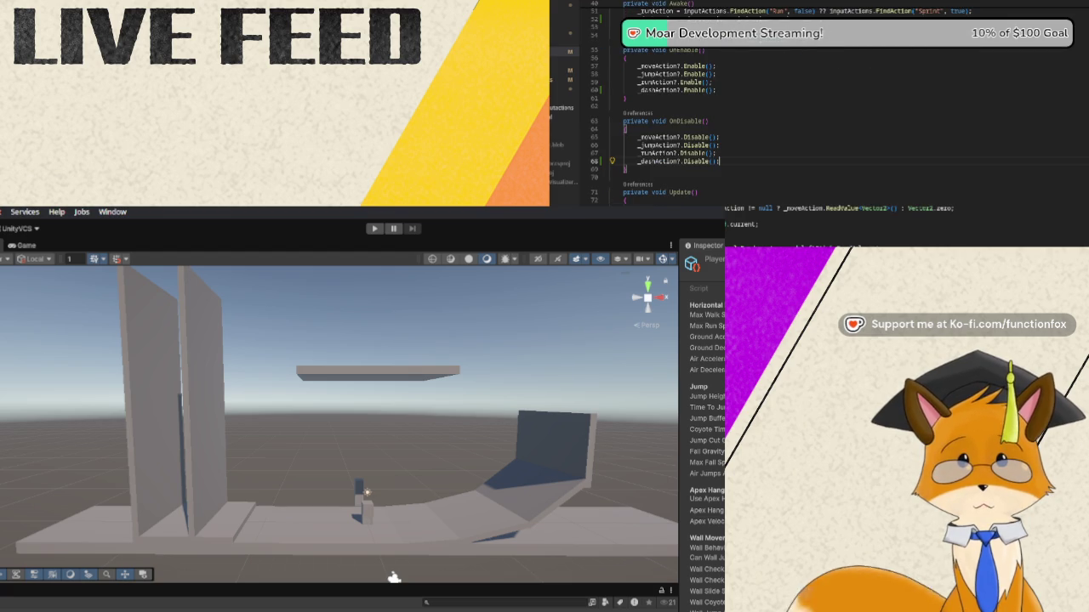
Scroll through Update's gamepad and joystick reading to the Movement clamp and actionJumpPressed/Held/Released lines
{"action": "scroll", "coordinate": [776, 227], "scroll_direction": "down", "scroll_amount": 1}
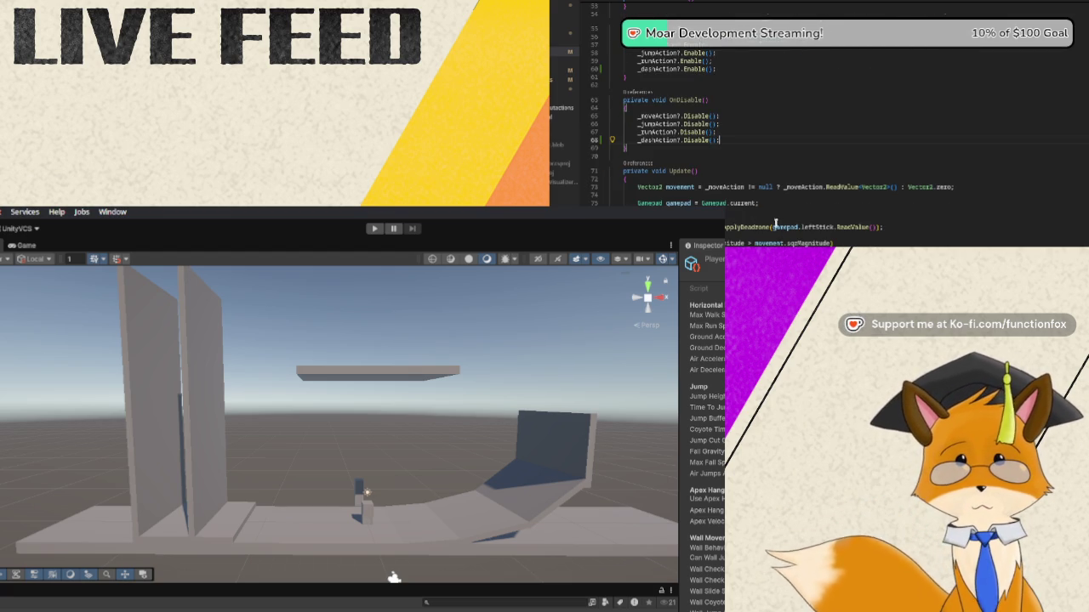
{"action": "scroll", "coordinate": [760, 227], "scroll_direction": "down", "scroll_amount": 1}
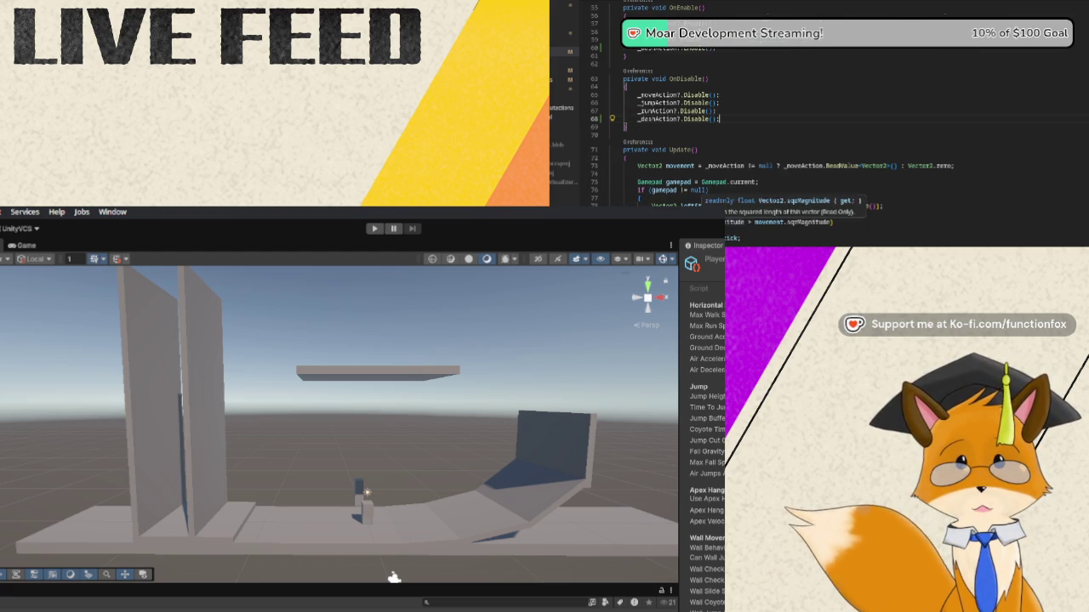
{"action": "scroll", "coordinate": [760, 227], "scroll_direction": "down", "scroll_amount": 1}
{"action": "scroll", "coordinate": [760, 227], "scroll_direction": "down", "scroll_amount": 1}
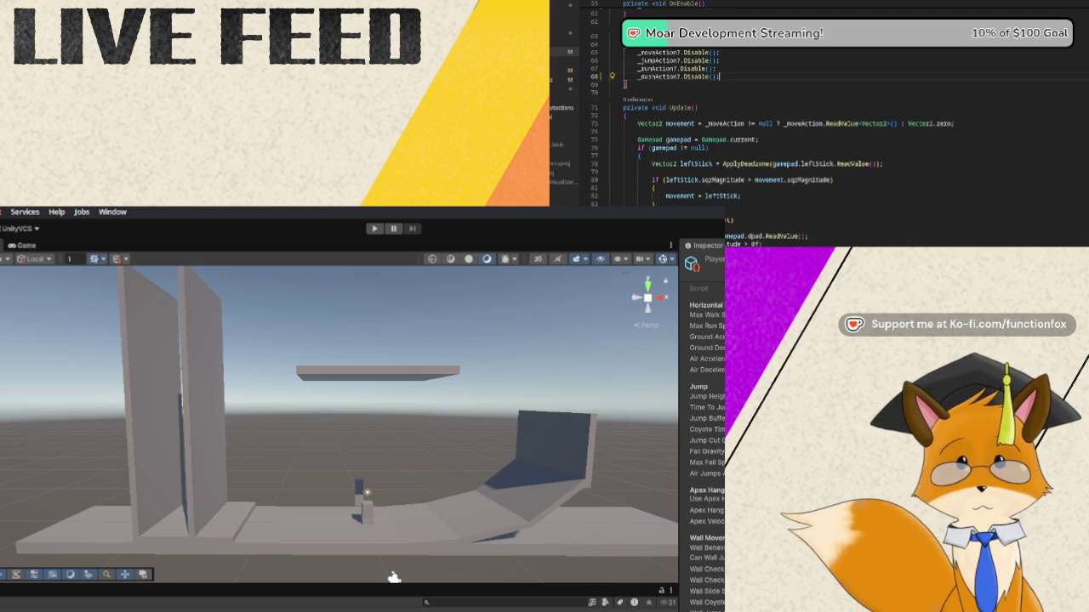
{"action": "scroll", "coordinate": [761, 227], "scroll_direction": "down", "scroll_amount": 1}
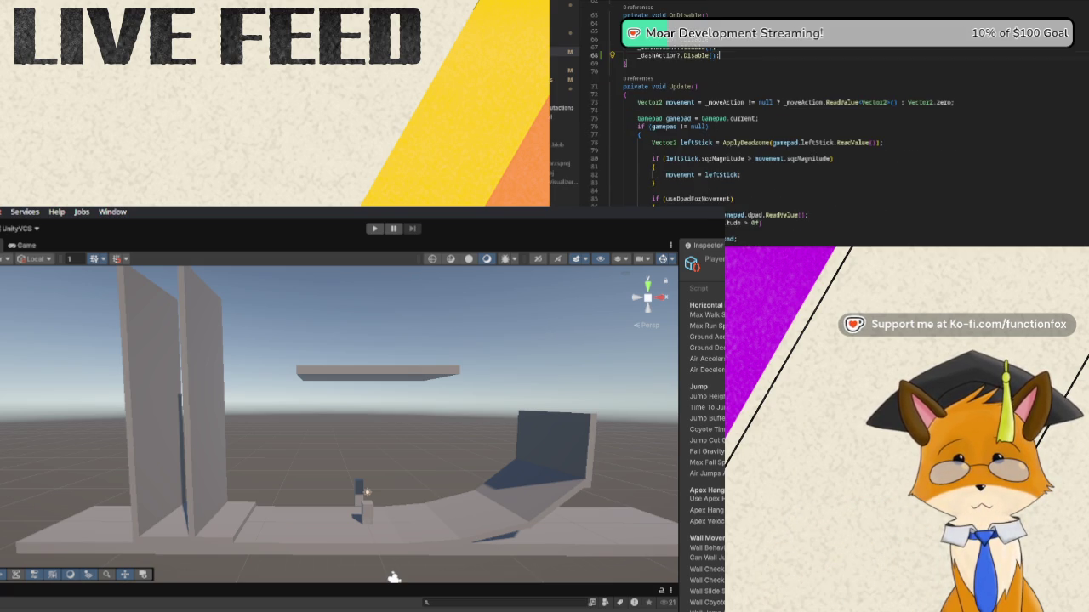
{"action": "scroll", "coordinate": [760, 227], "scroll_direction": "down", "scroll_amount": 1}
{"action": "scroll", "coordinate": [761, 227], "scroll_direction": "down", "scroll_amount": 1}
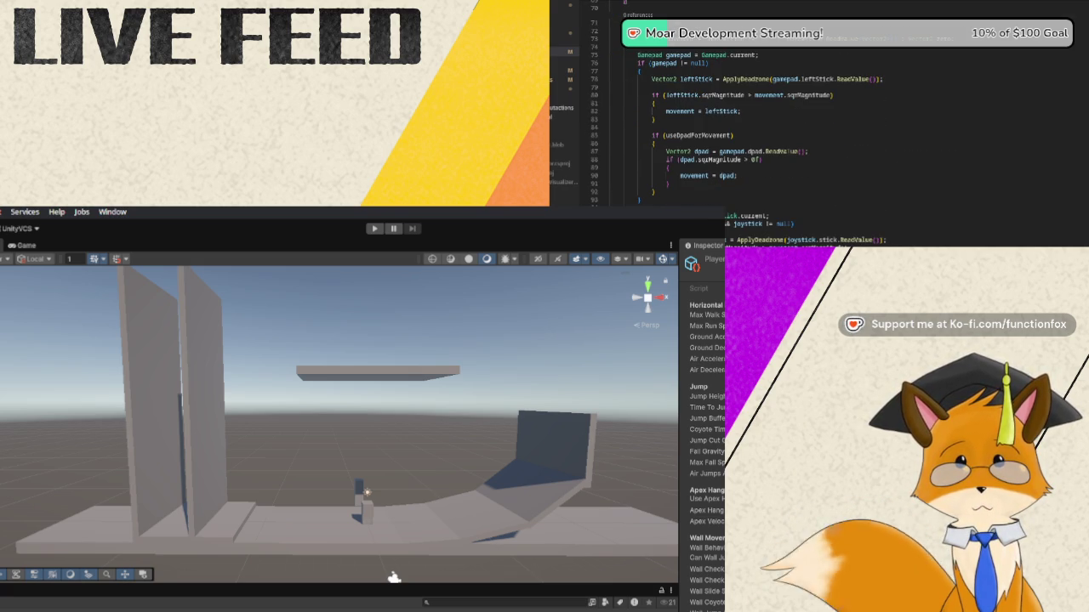
{"action": "scroll", "coordinate": [760, 127], "scroll_direction": "down", "scroll_amount": 8}
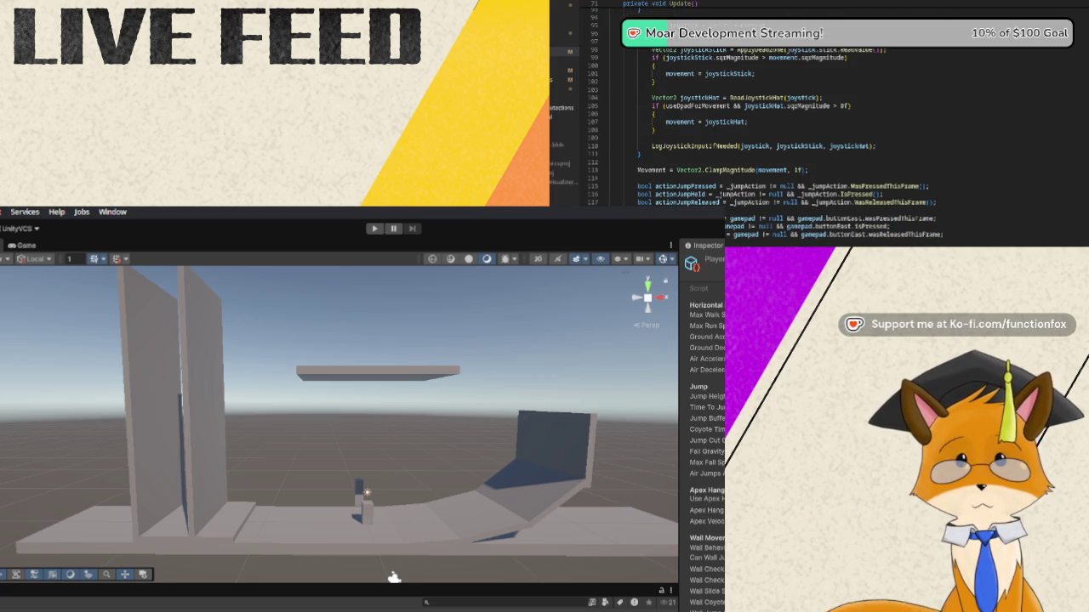
{"action": "scroll", "coordinate": [760, 128], "scroll_direction": "down", "scroll_amount": 1}
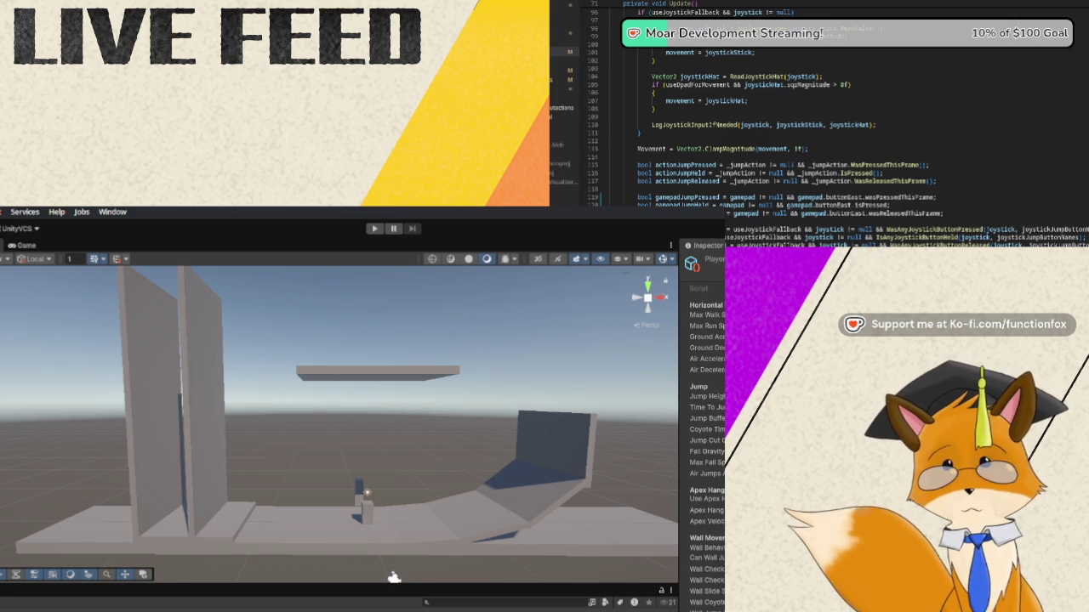
{"action": "scroll", "coordinate": [782, 127], "scroll_direction": "down", "scroll_amount": 1}
{"action": "scroll", "coordinate": [783, 127], "scroll_direction": "down", "scroll_amount": 3}
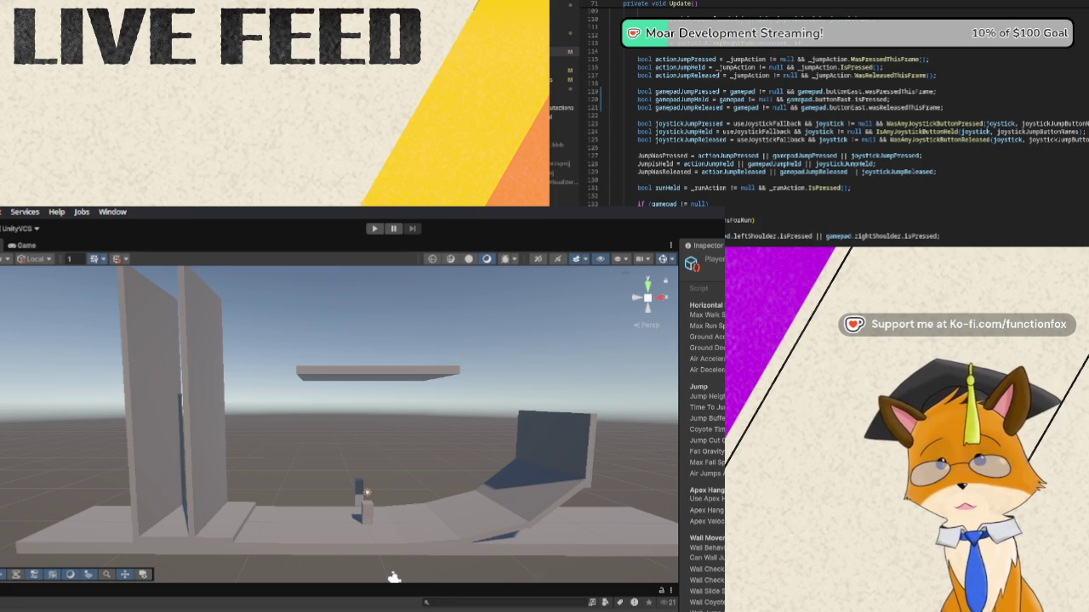
Scroll back up from the JumpWasPressed, JumpIsHeld, JumpWasReleased and runHeld assignments
{"action": "scroll", "coordinate": [794, 109], "scroll_direction": "up", "scroll_amount": 15}
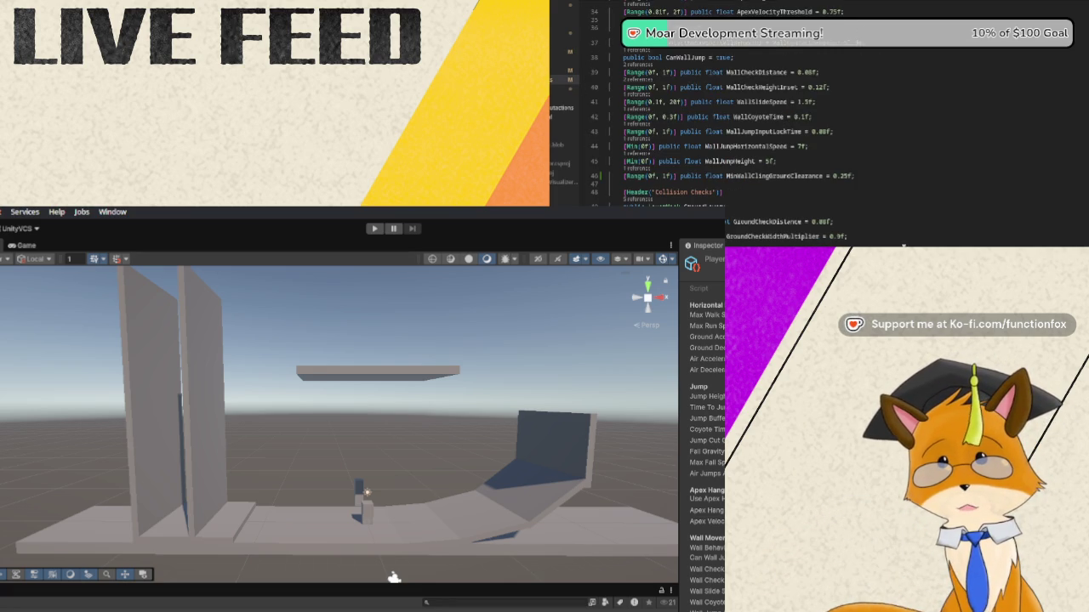
Look over WallCheckDistance, WallSlideSpeed and GroundCheckDistance settings, then navigate to PlayerMovement's HandleWallContact
{"action": "scroll", "coordinate": [895, 245], "scroll_direction": "down", "scroll_amount": 1}
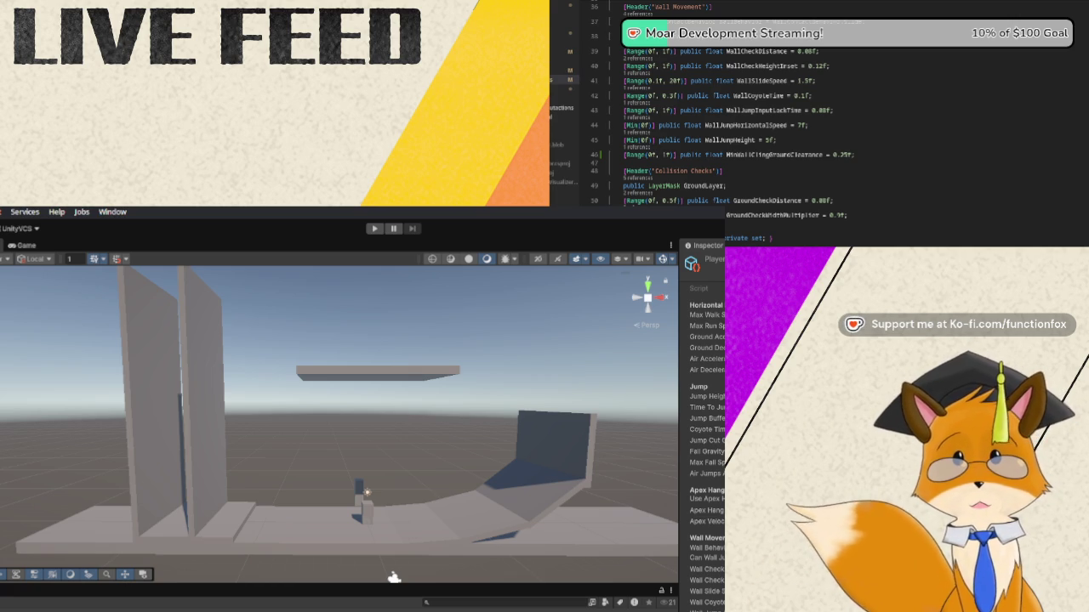
{"action": "key", "text": "ctrl+minus"}
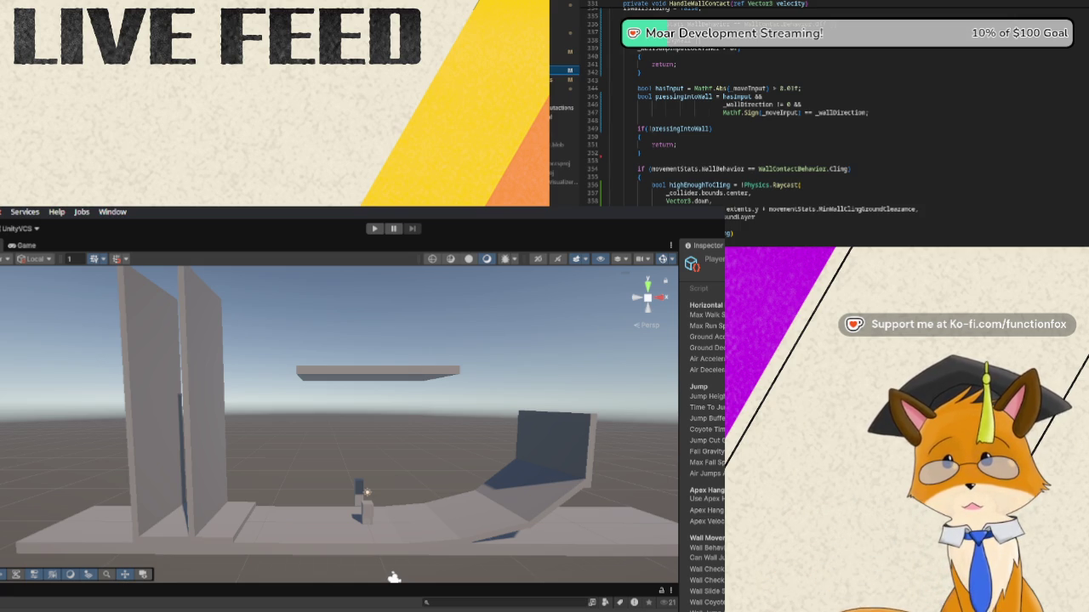
Scroll up PlayerMovement.cs to the IsGrounded, IsWallSliding, FacingDirection properties and private fields
{"action": "scroll", "coordinate": [833, 111], "scroll_direction": "up", "scroll_amount": 15}
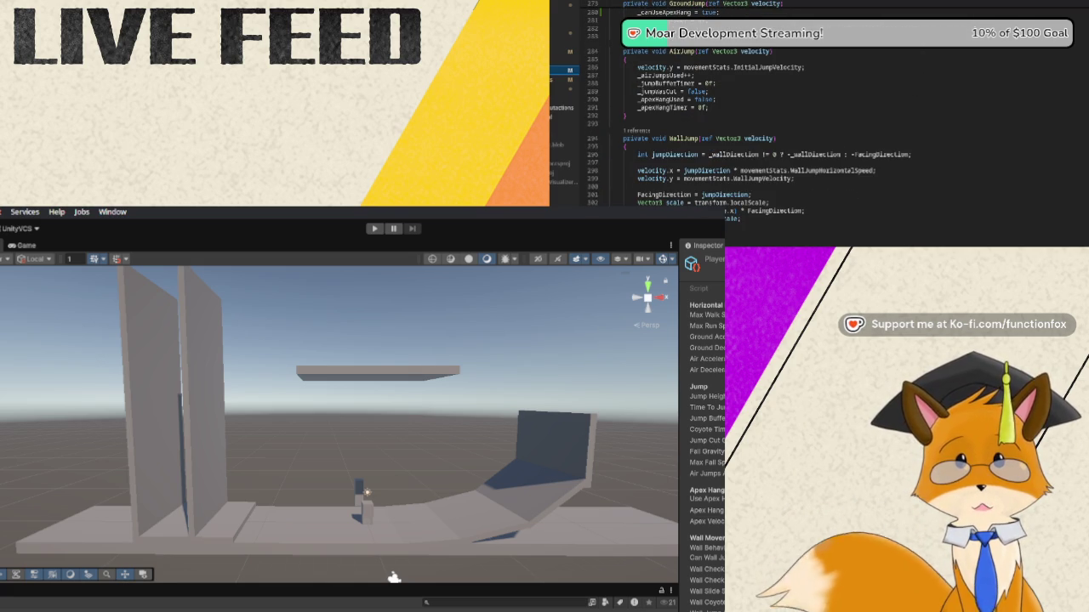
{"action": "scroll", "coordinate": [834, 110], "scroll_direction": "up", "scroll_amount": 8}
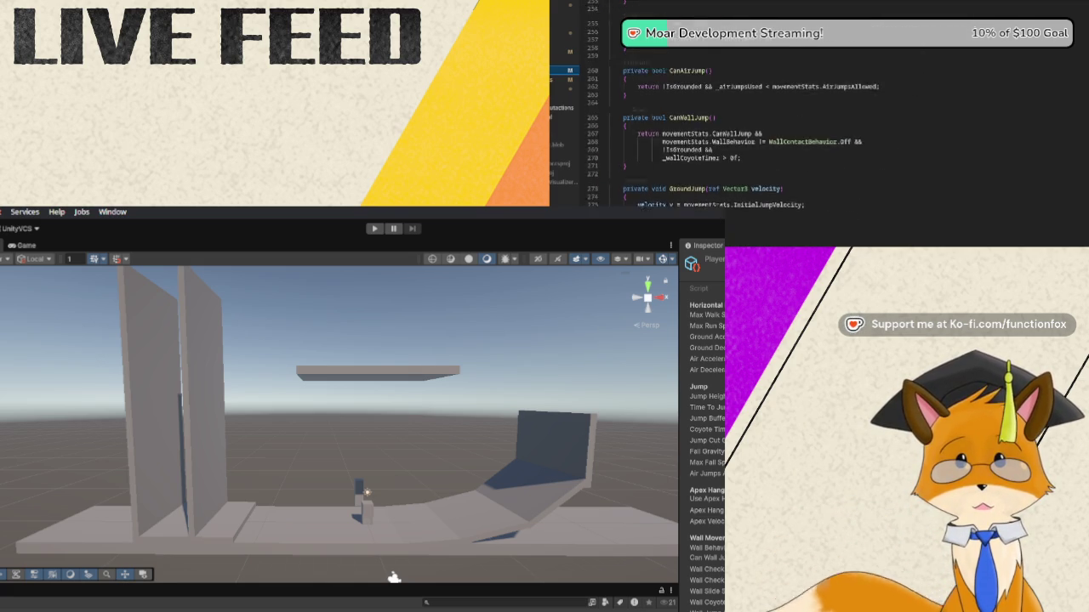
{"action": "scroll", "coordinate": [834, 111], "scroll_direction": "up", "scroll_amount": 20}
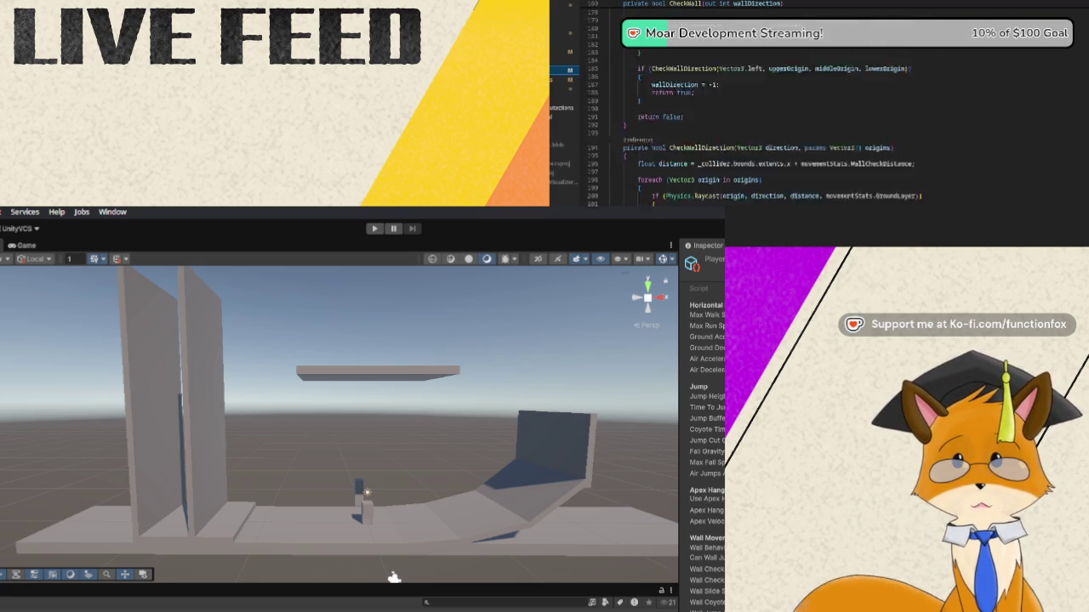
{"action": "scroll", "coordinate": [834, 111], "scroll_direction": "up", "scroll_amount": 13}
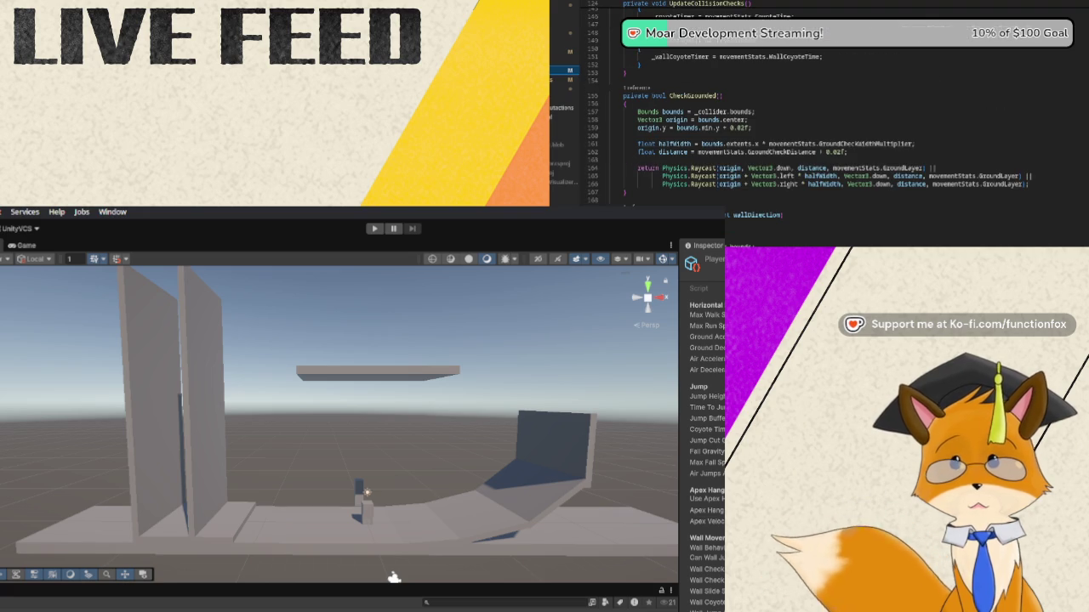
{"action": "scroll", "coordinate": [834, 111], "scroll_direction": "up", "scroll_amount": 20}
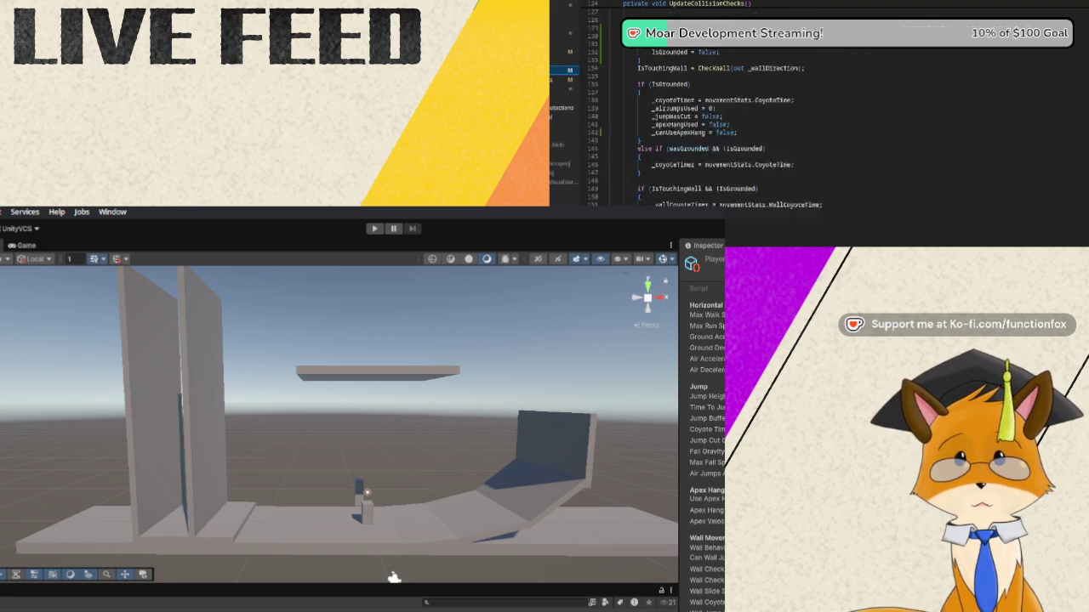
{"action": "scroll", "coordinate": [834, 111], "scroll_direction": "up", "scroll_amount": 18}
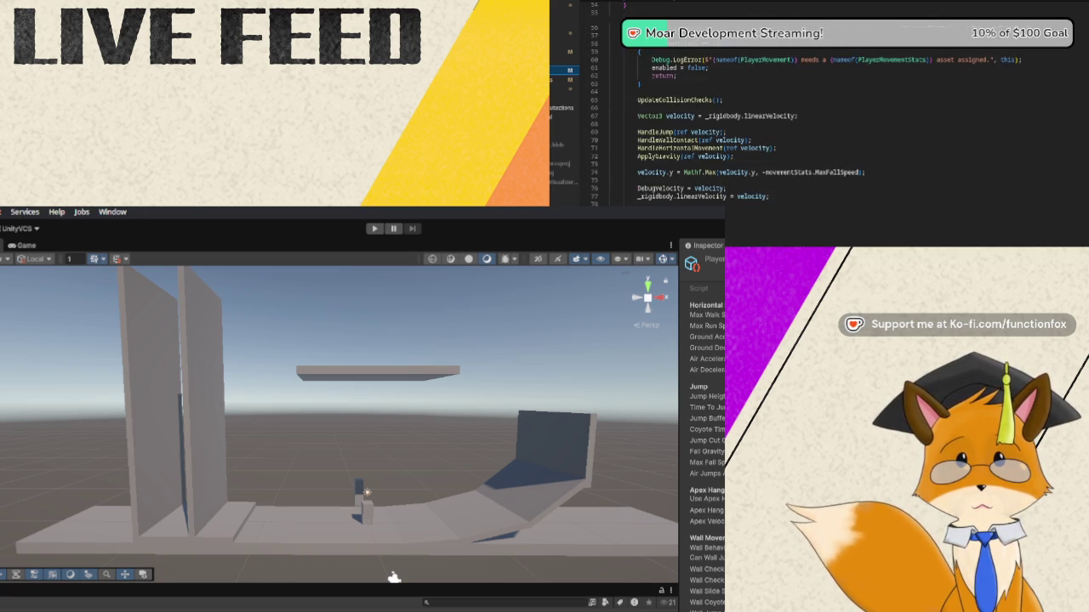
{"action": "scroll", "coordinate": [833, 110], "scroll_direction": "up", "scroll_amount": 6}
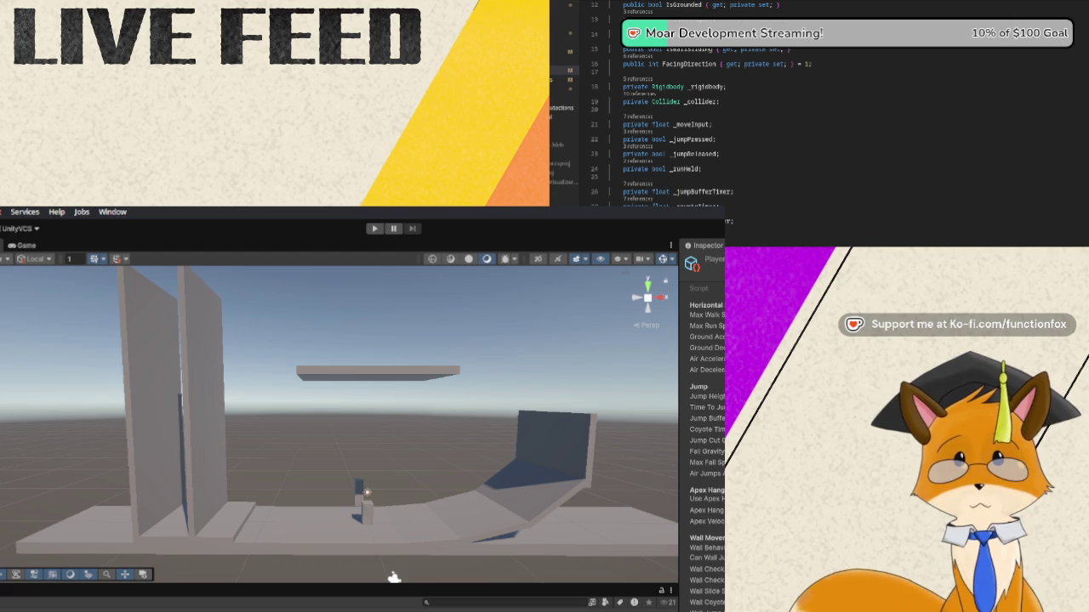
{"action": "scroll", "coordinate": [680, 111], "scroll_direction": "up", "scroll_amount": 2}
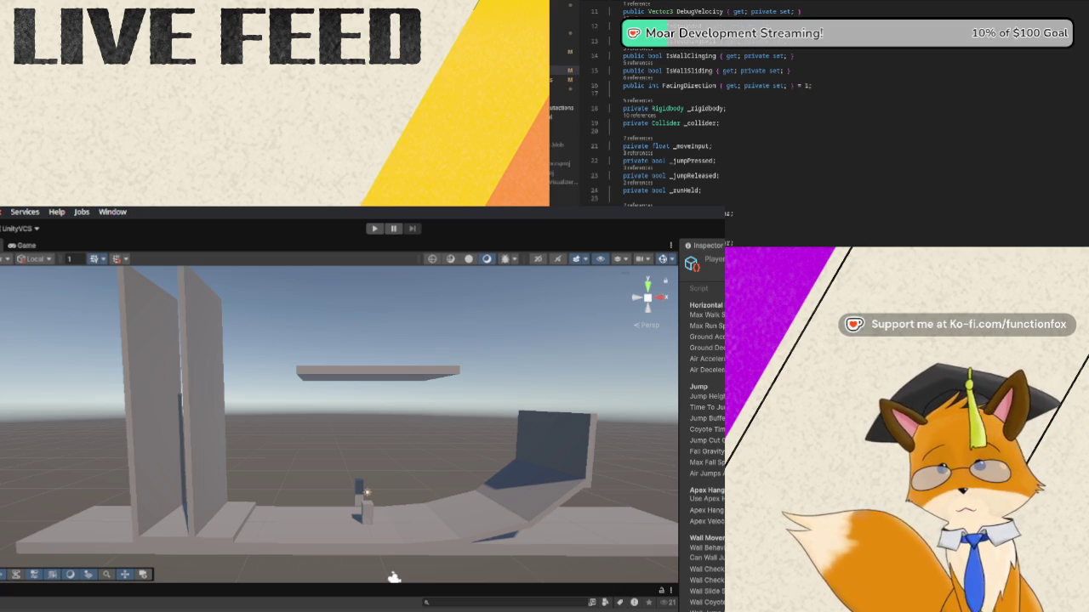
{"action": "scroll", "coordinate": [681, 110], "scroll_direction": "down", "scroll_amount": 7}
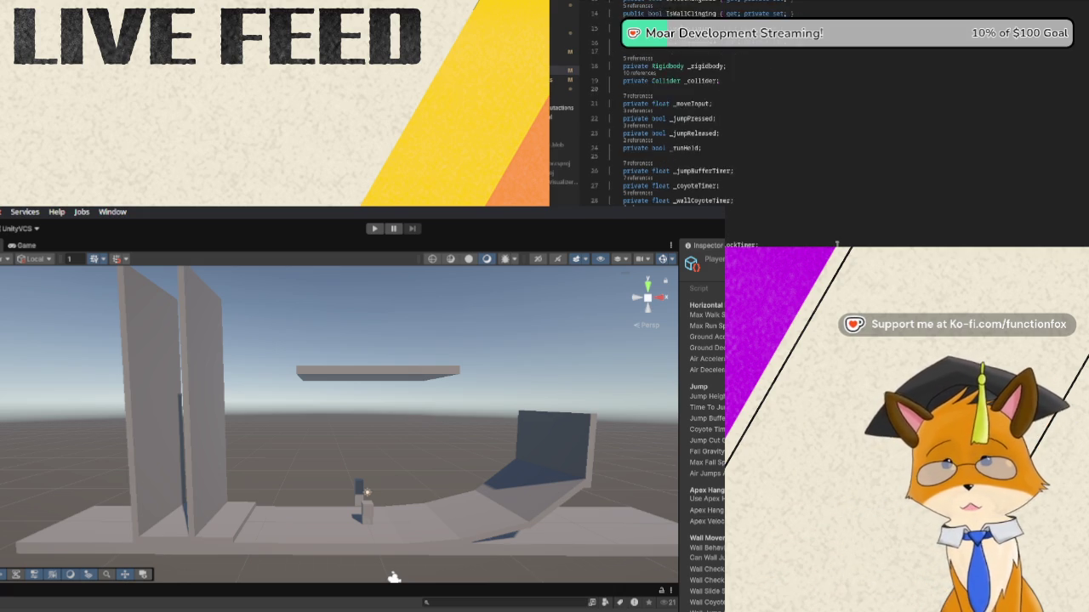
Scroll through Awake and FixedUpdate's ClearFrameInput call down to ReadInput and UpdateTimers
{"action": "scroll", "coordinate": [740, 111], "scroll_direction": "down", "scroll_amount": 10}
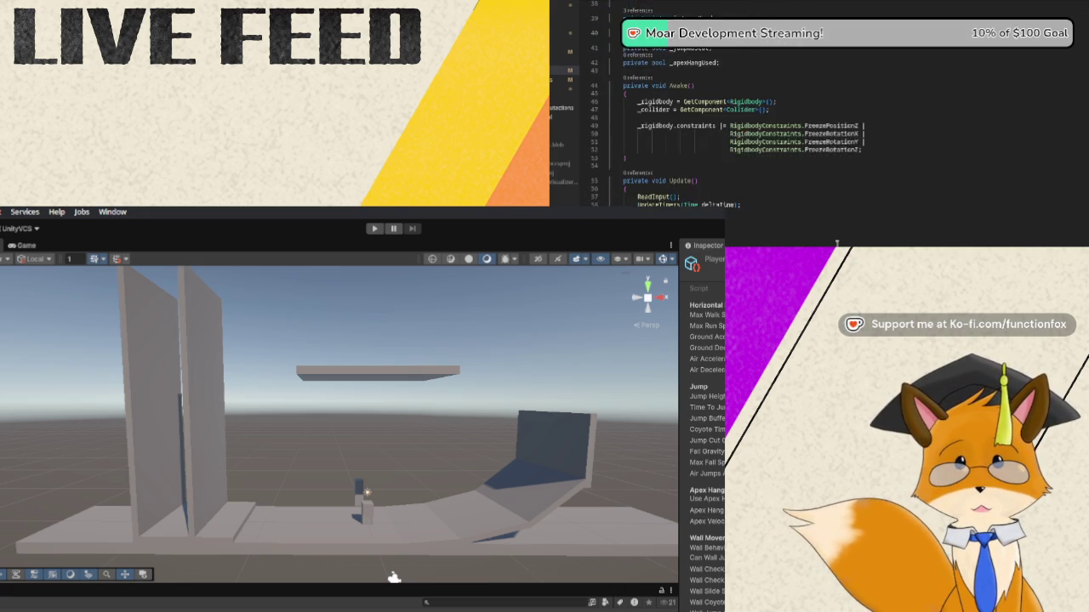
{"action": "scroll", "coordinate": [838, 243], "scroll_direction": "down", "scroll_amount": 1}
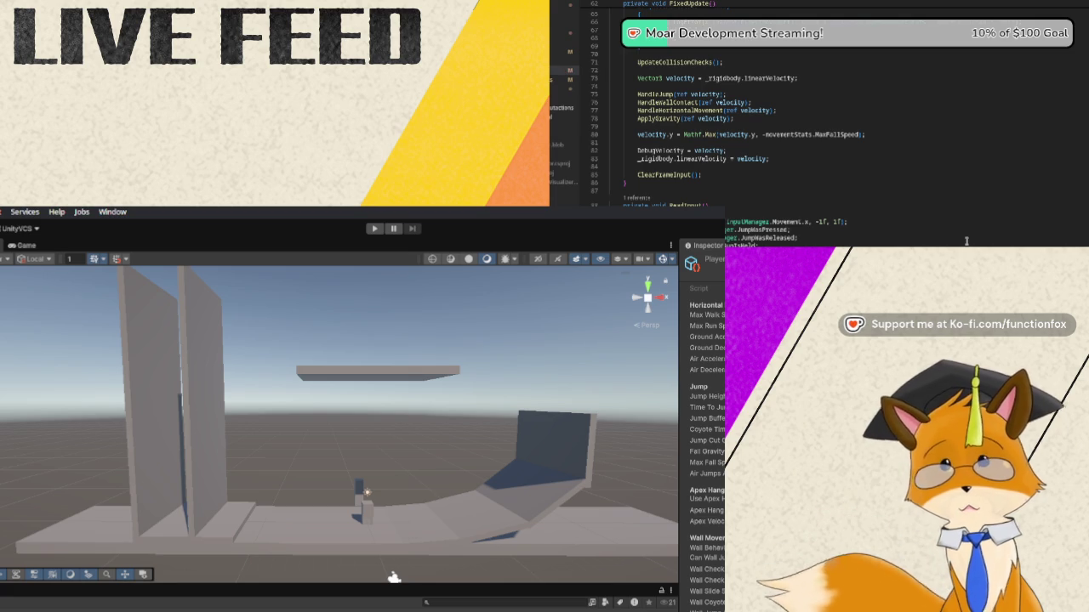
{"action": "scroll", "coordinate": [971, 236], "scroll_direction": "down", "scroll_amount": 2}
{"action": "scroll", "coordinate": [970, 236], "scroll_direction": "down", "scroll_amount": 3}
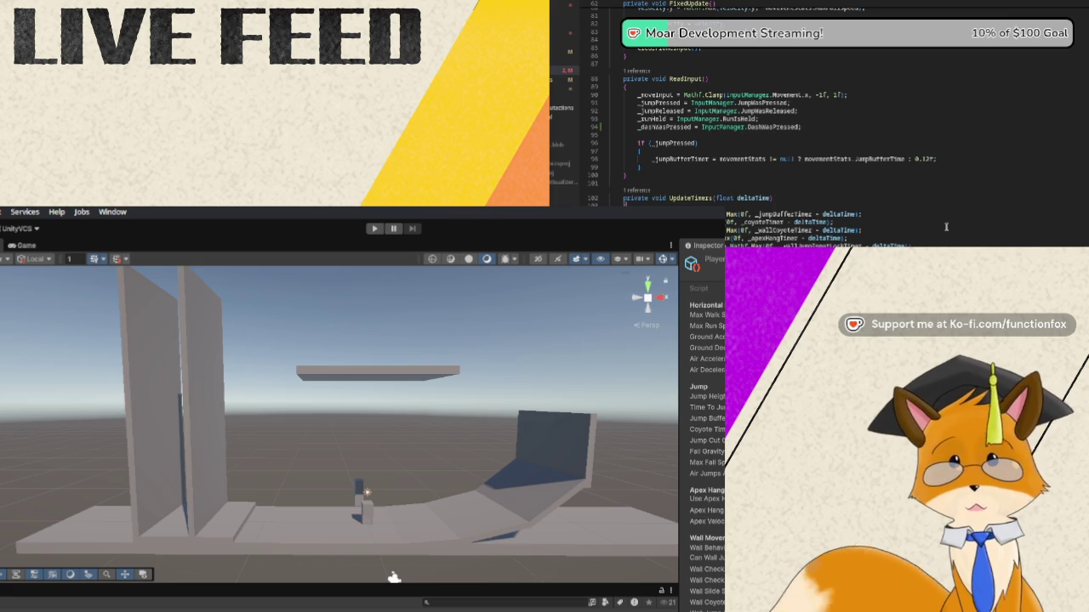
Clamp _jumpBufferTimer and _wallJumpInputTimer with Mathf.Max(0f, timer - deltaTime) in UpdateTimers
{"action": "type", "text": "(0f"}
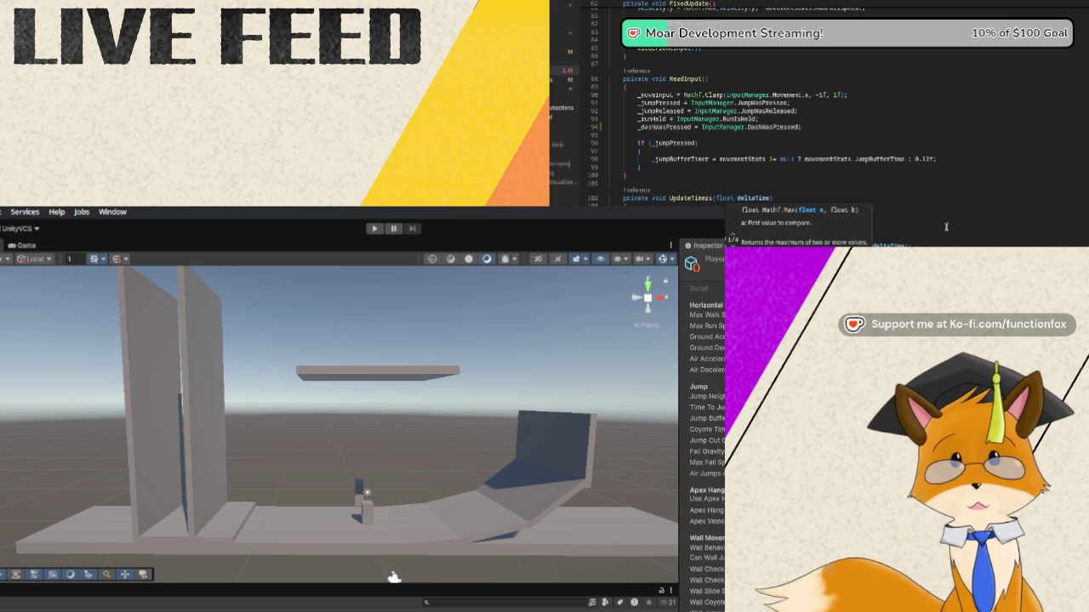
{"action": "type", "text": ", _jumpBuf"}
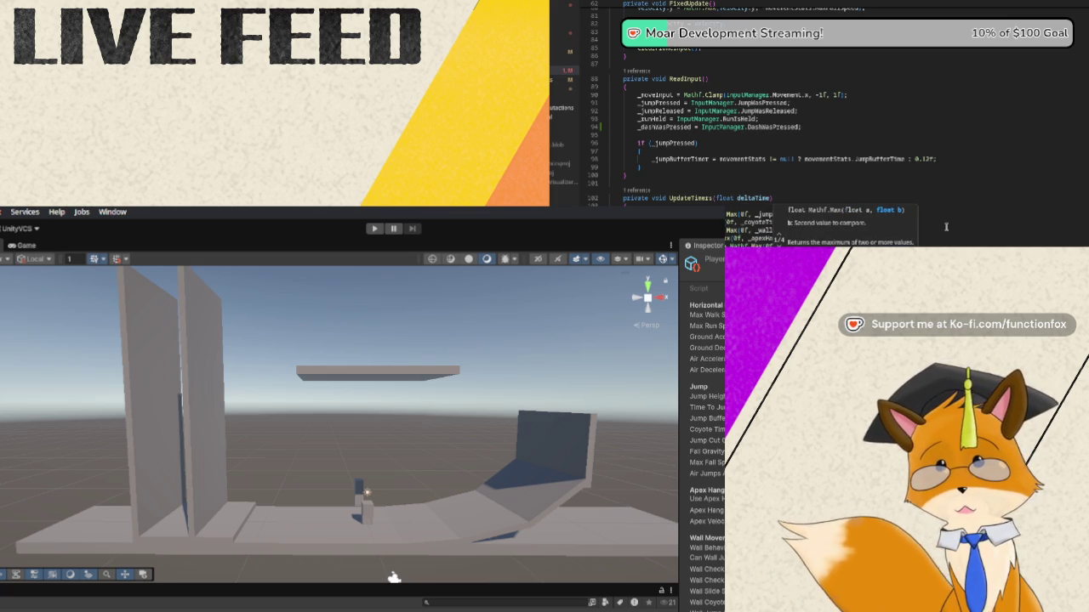
{"action": "type", "text": "ferTimer - "}
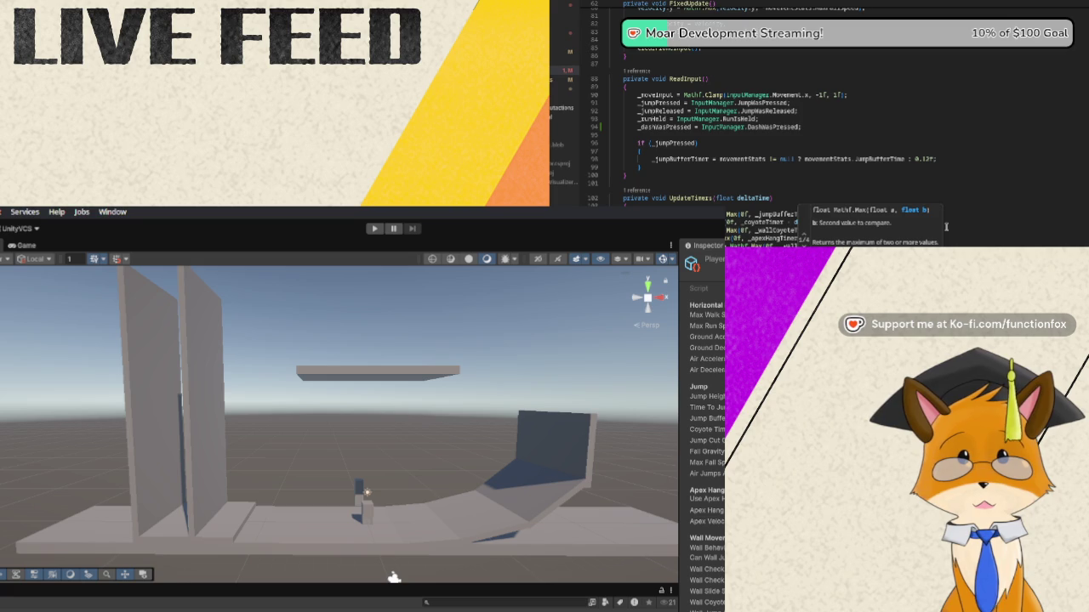
{"action": "type", "text": "deltaTime);"}
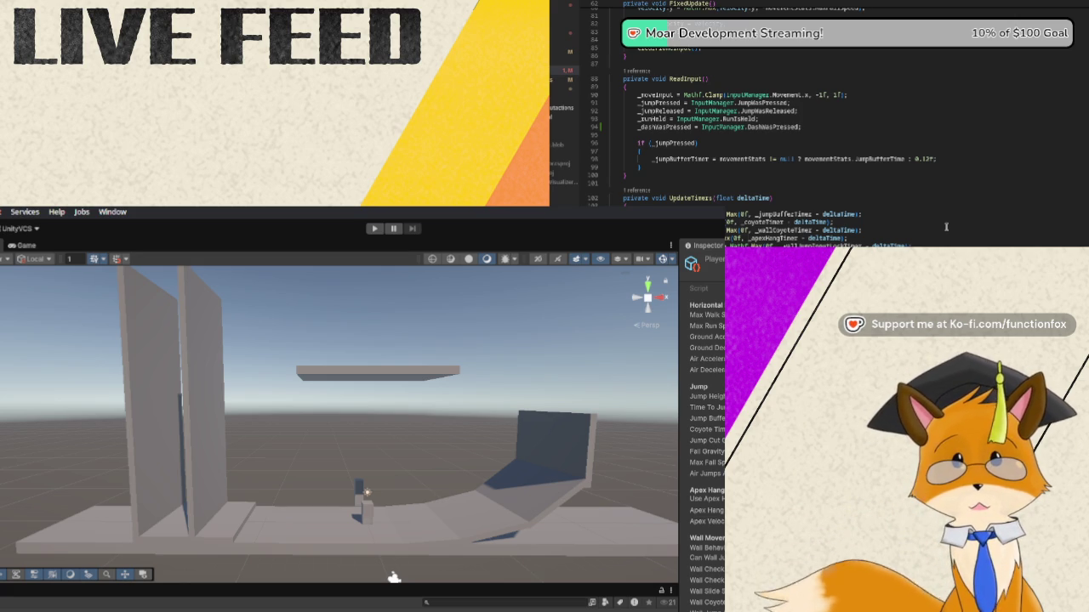
{"action": "type", "text": "Mathf.Max(0f, "}
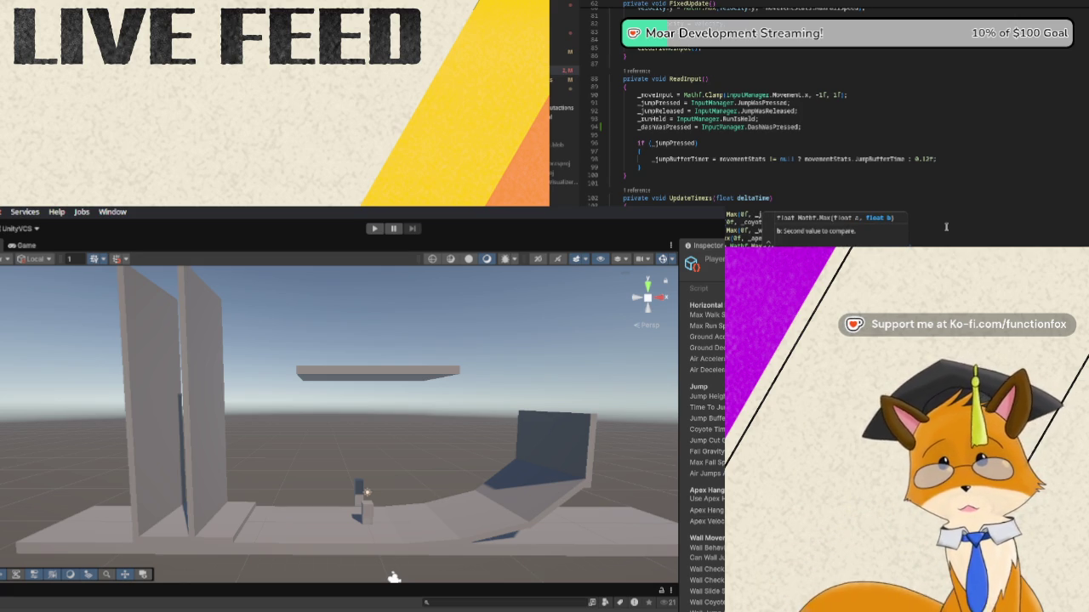
{"action": "type", "text": "_wallJumpInputTimer"}
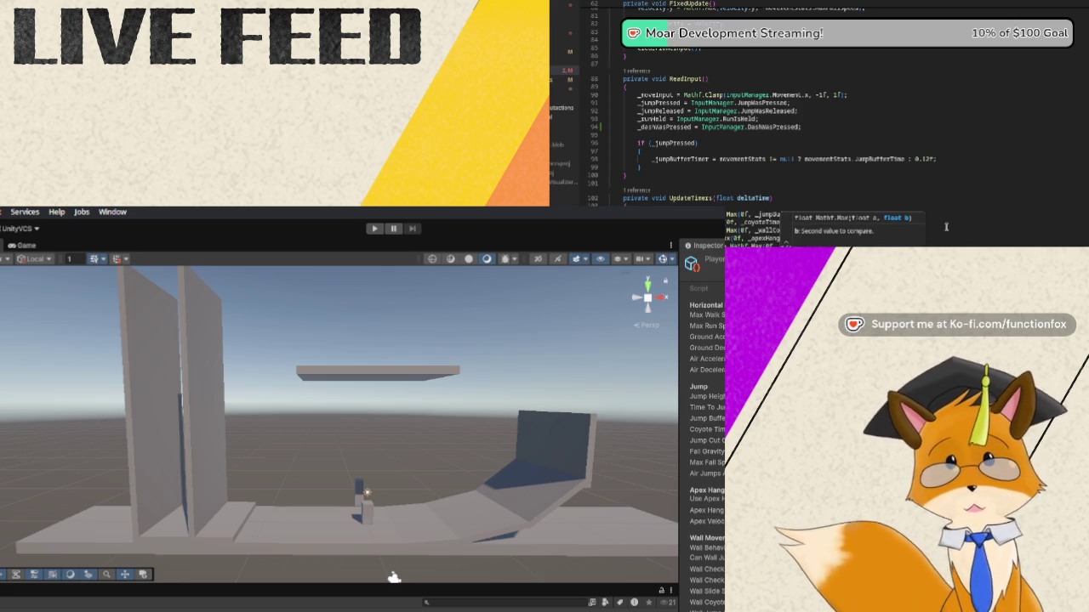
{"action": "type", "text": " - deltaTime"}
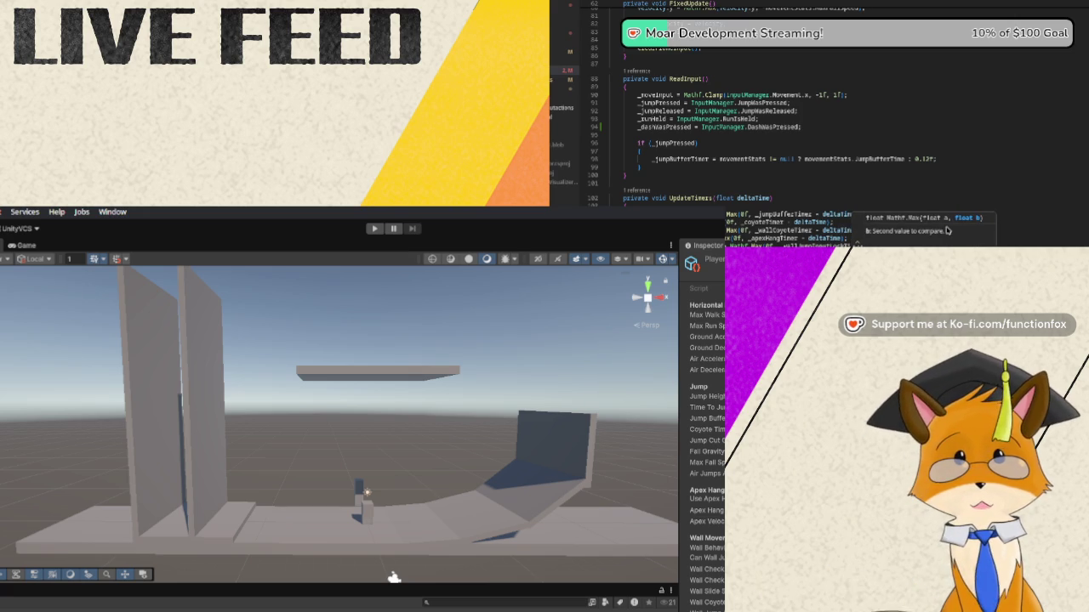
{"action": "type", "text": ");"}
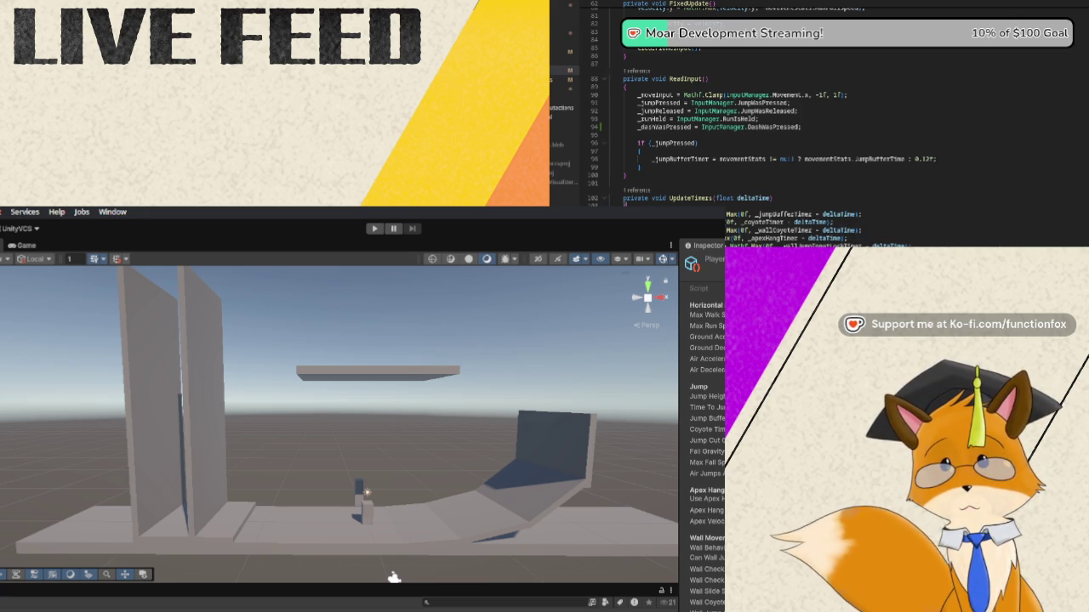
{"action": "scroll", "coordinate": [765, 127], "scroll_direction": "down", "scroll_amount": 7}
{"action": "scroll", "coordinate": [765, 127], "scroll_direction": "down", "scroll_amount": 4}
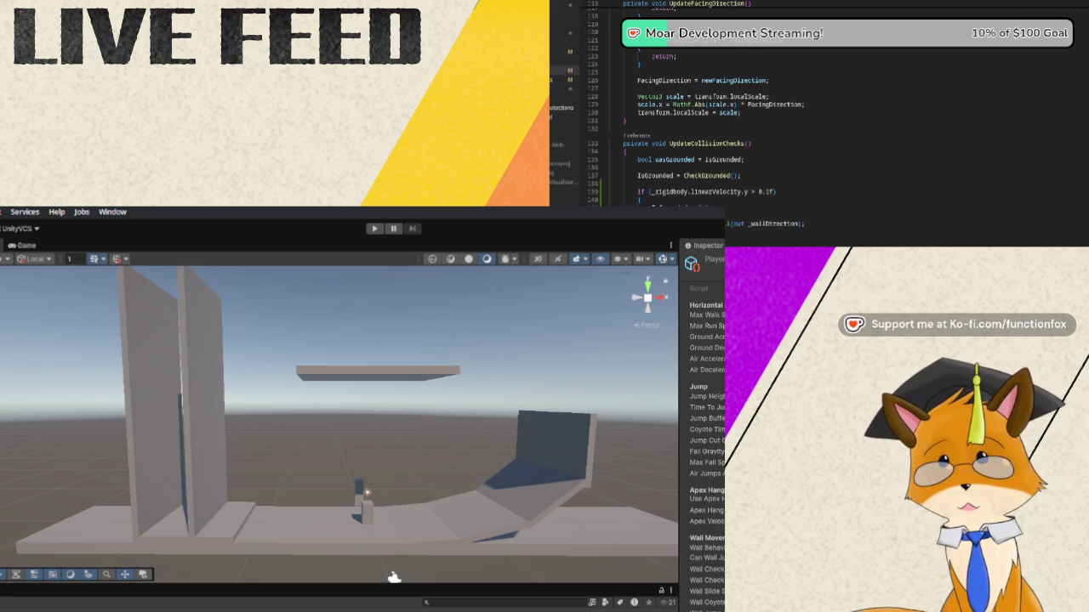
{"action": "scroll", "coordinate": [817, 119], "scroll_direction": "down", "scroll_amount": 5}
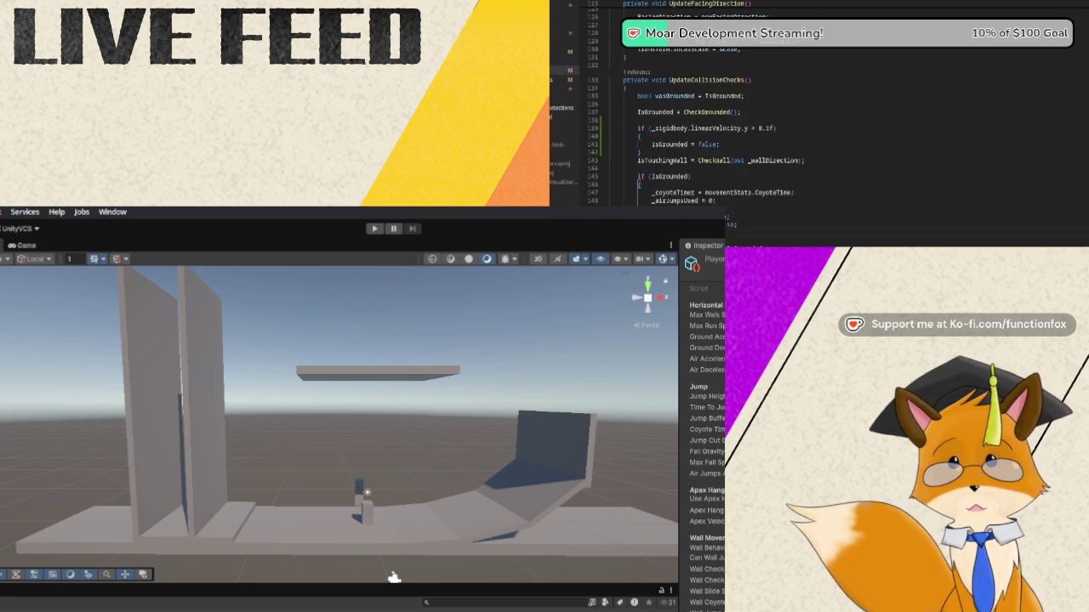
{"action": "scroll", "coordinate": [817, 119], "scroll_direction": "down", "scroll_amount": 15}
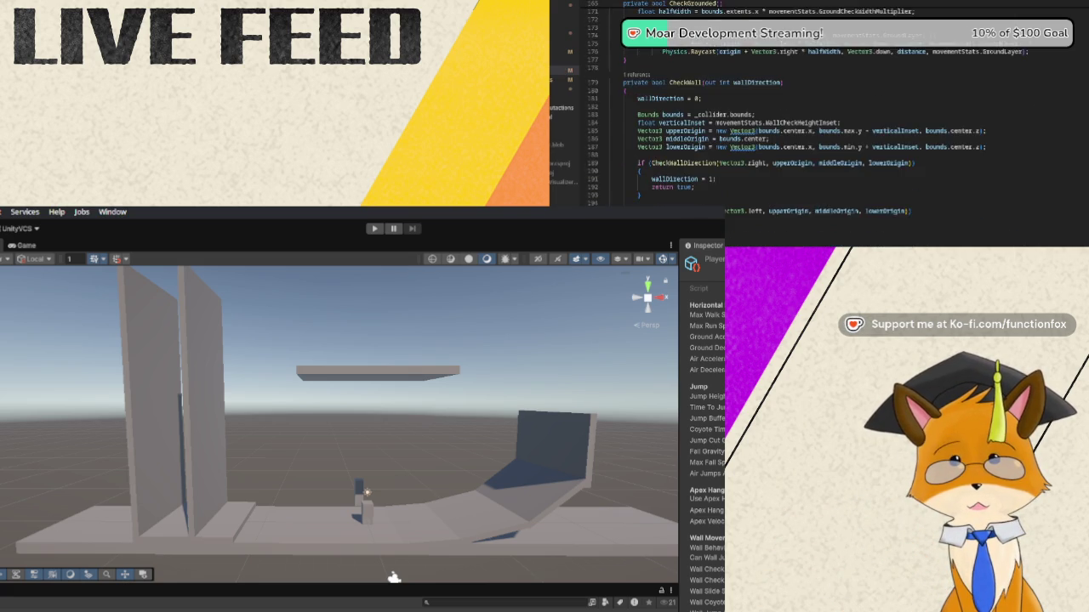
{"action": "scroll", "coordinate": [817, 119], "scroll_direction": "down", "scroll_amount": 18}
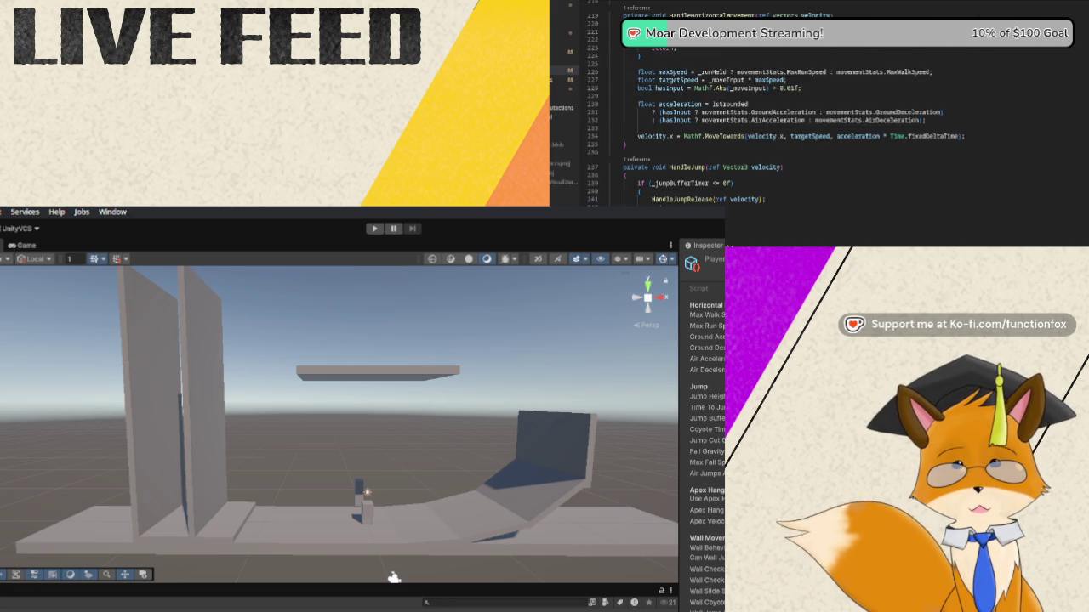
{"action": "scroll", "coordinate": [816, 119], "scroll_direction": "down", "scroll_amount": 12}
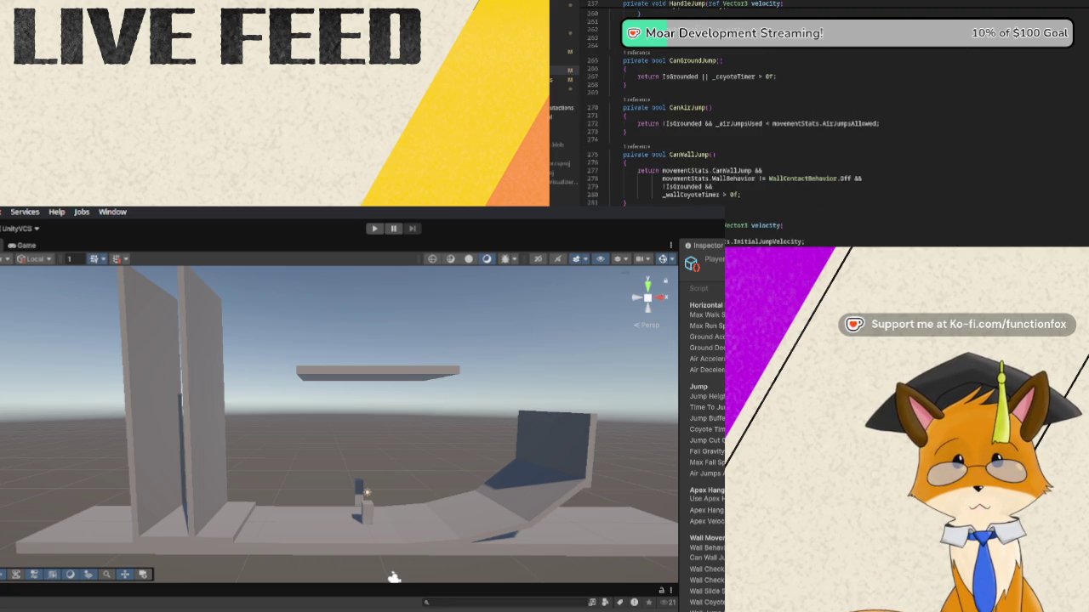
{"action": "scroll", "coordinate": [816, 119], "scroll_direction": "down", "scroll_amount": 17}
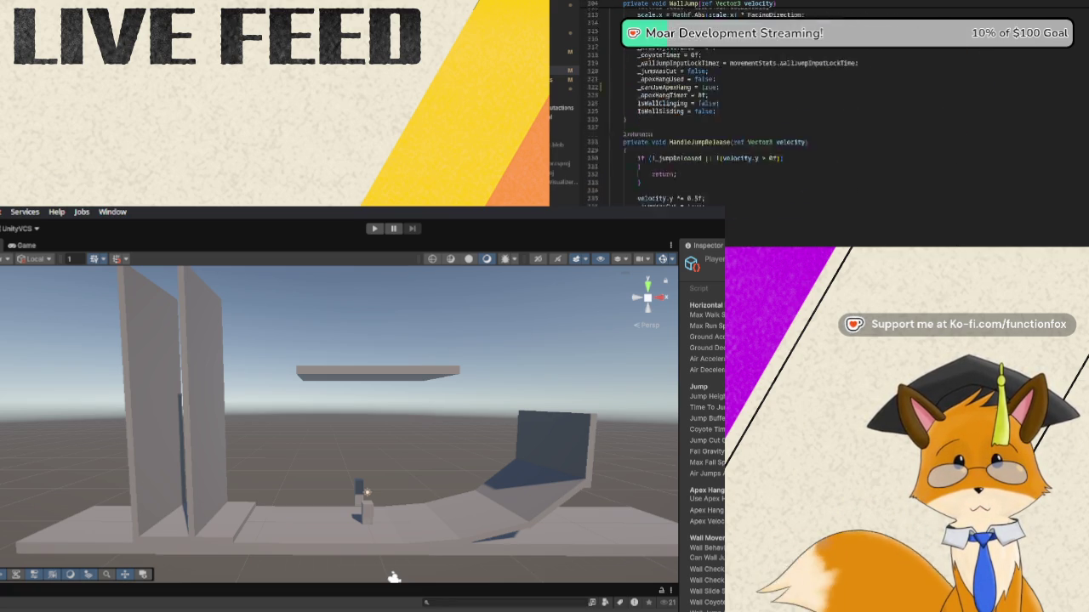
{"action": "scroll", "coordinate": [817, 119], "scroll_direction": "down", "scroll_amount": 20}
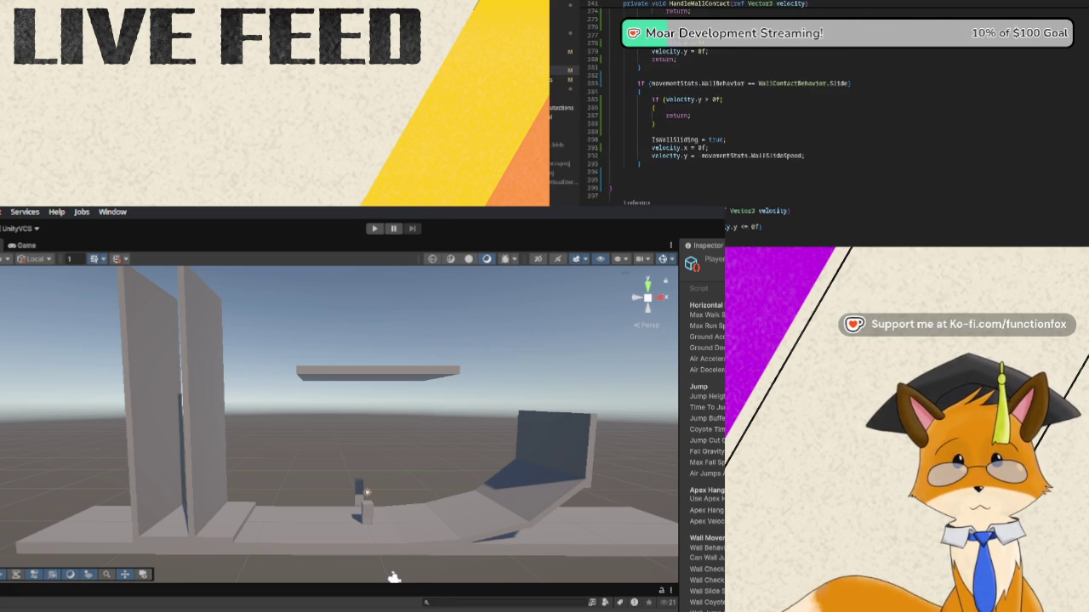
{"action": "scroll", "coordinate": [817, 119], "scroll_direction": "down", "scroll_amount": 18}
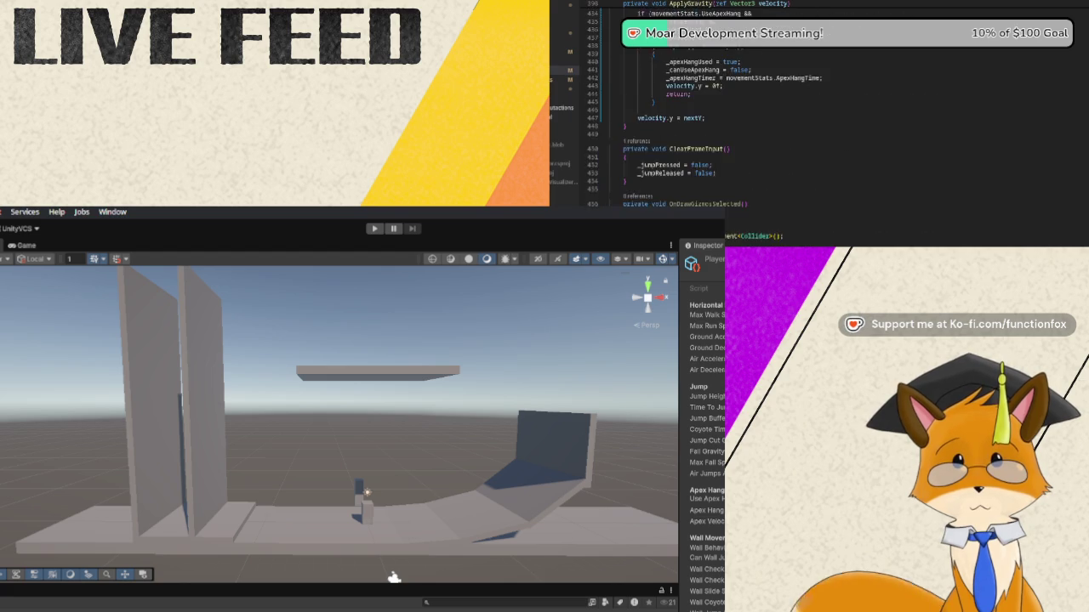
{"action": "scroll", "coordinate": [817, 119], "scroll_direction": "up", "scroll_amount": 16}
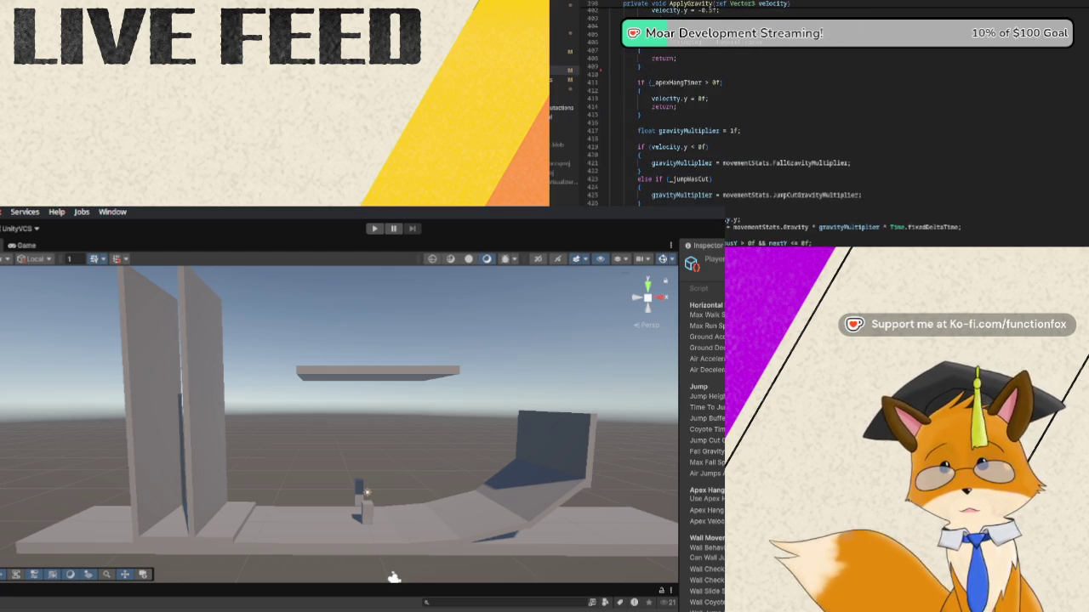
{"action": "scroll", "coordinate": [817, 119], "scroll_direction": "up", "scroll_amount": 20}
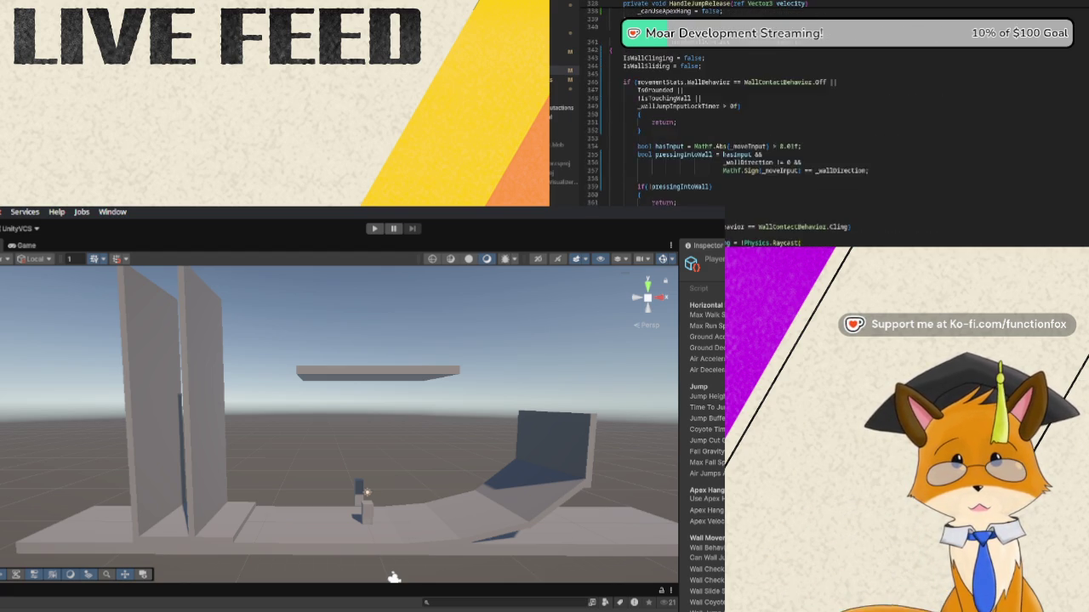
{"action": "scroll", "coordinate": [817, 119], "scroll_direction": "up", "scroll_amount": 20}
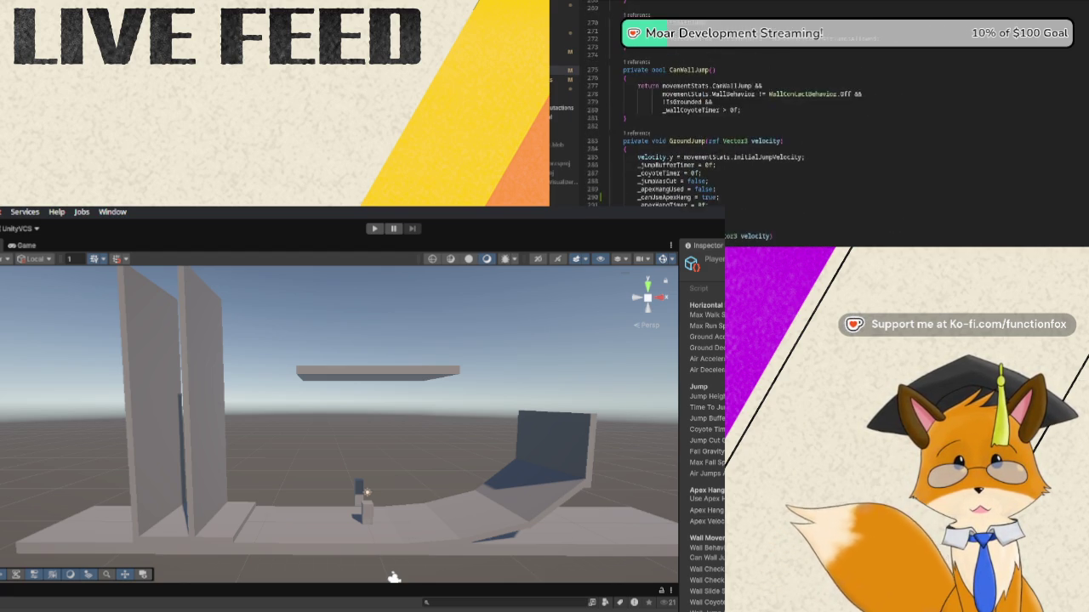
{"action": "scroll", "coordinate": [817, 119], "scroll_direction": "up", "scroll_amount": 18}
{"action": "scroll", "coordinate": [816, 119], "scroll_direction": "up", "scroll_amount": 13}
{"action": "scroll", "coordinate": [817, 119], "scroll_direction": "up", "scroll_amount": 20}
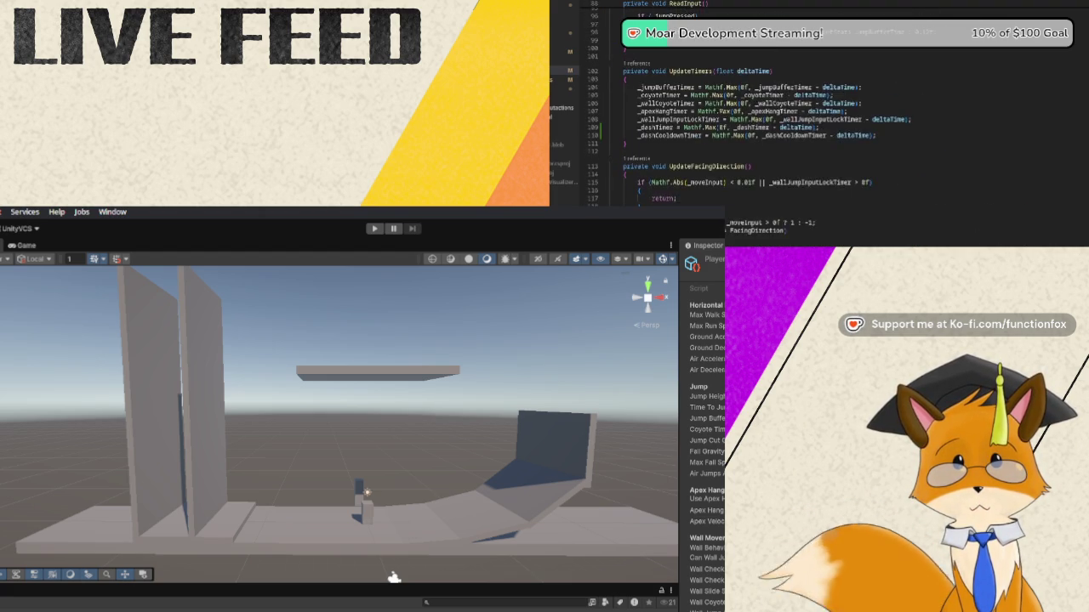
{"action": "scroll", "coordinate": [817, 119], "scroll_direction": "up", "scroll_amount": 15}
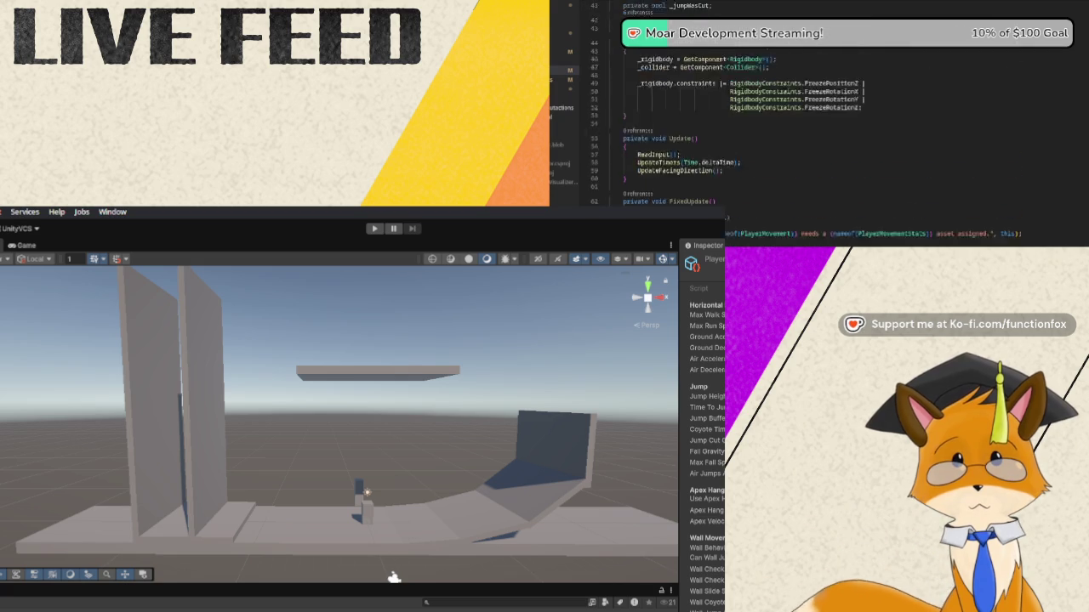
{"action": "scroll", "coordinate": [816, 119], "scroll_direction": "down", "scroll_amount": 3}
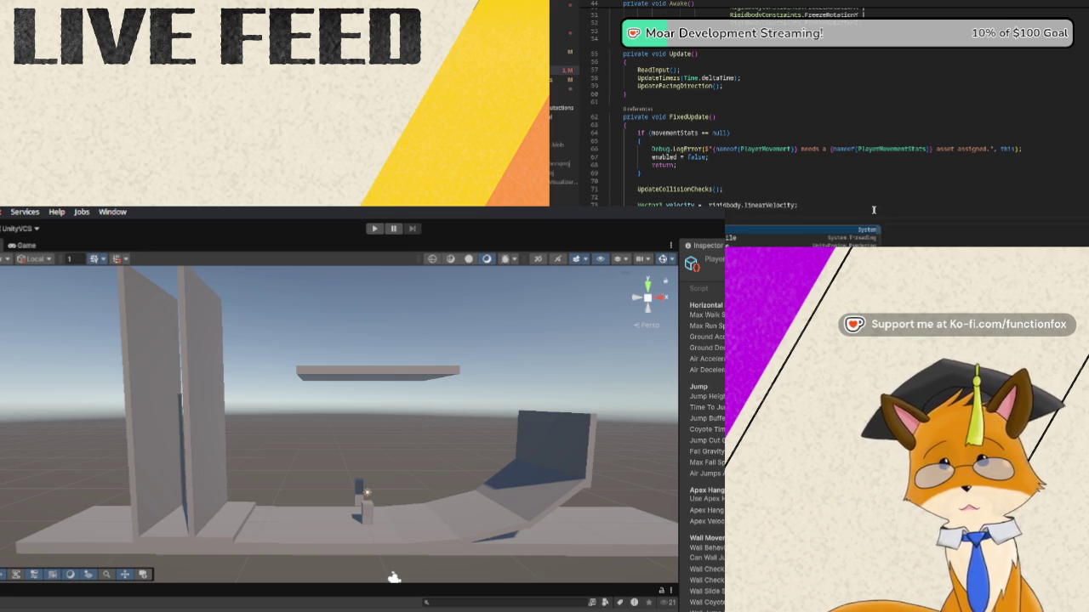
Finish the HandleDash(ref velocity); call in FixedUpdate
{"action": "type", "text": "velocity"}
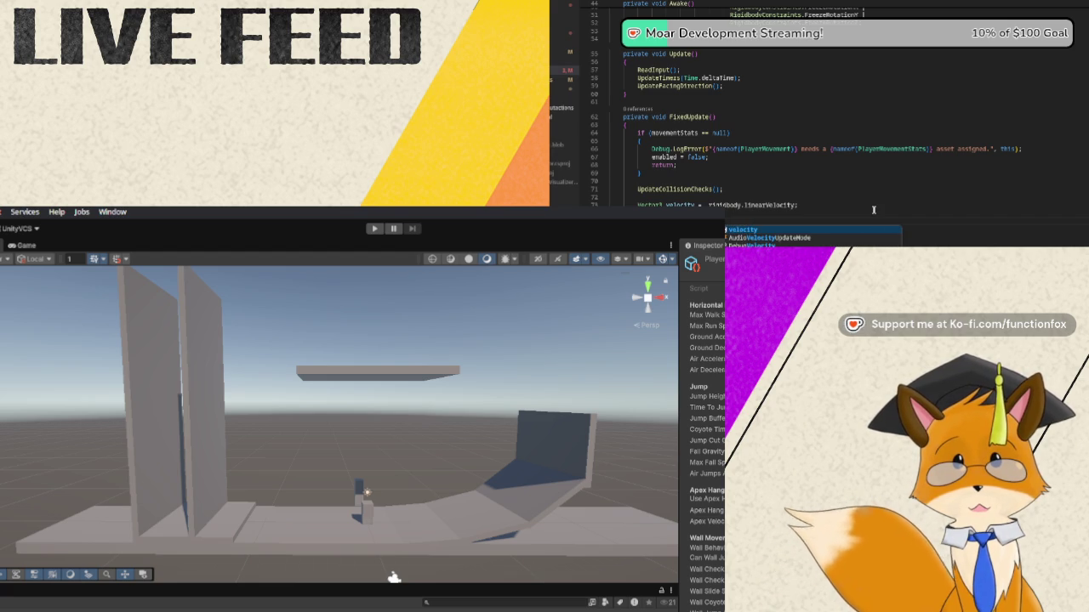
{"action": "type", "text": ";"}
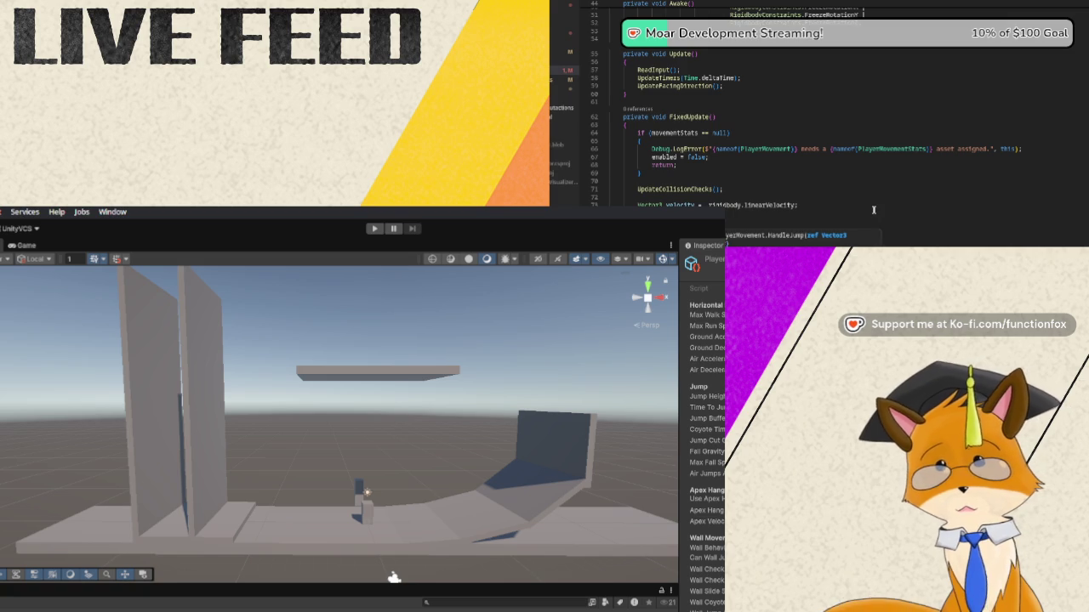
{"action": "mouse_move", "coordinate": [874, 209]}
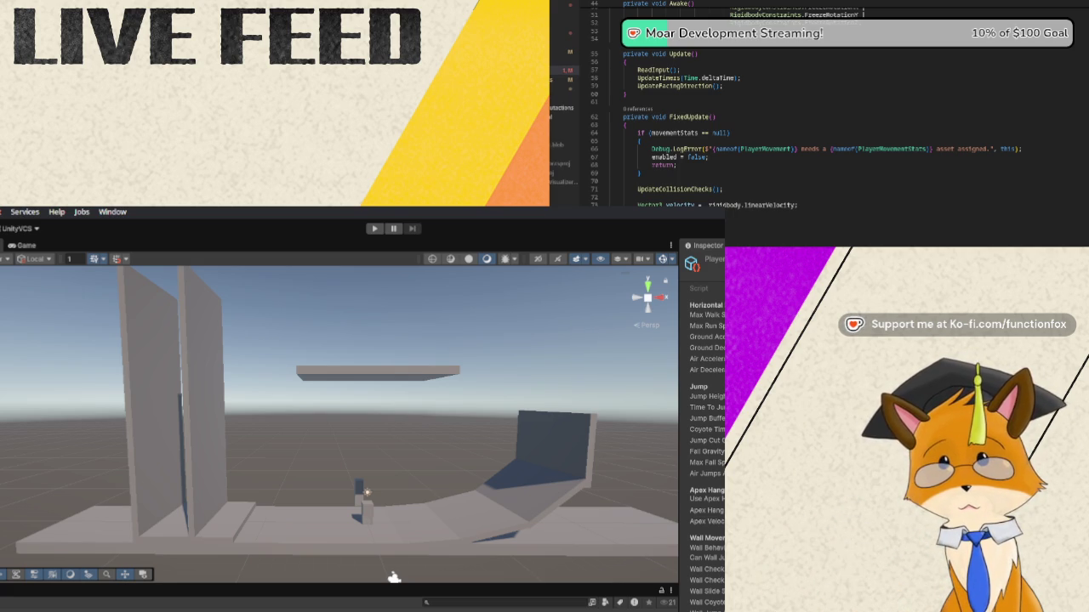
{"action": "scroll", "coordinate": [814, 232], "scroll_direction": "down", "scroll_amount": 5}
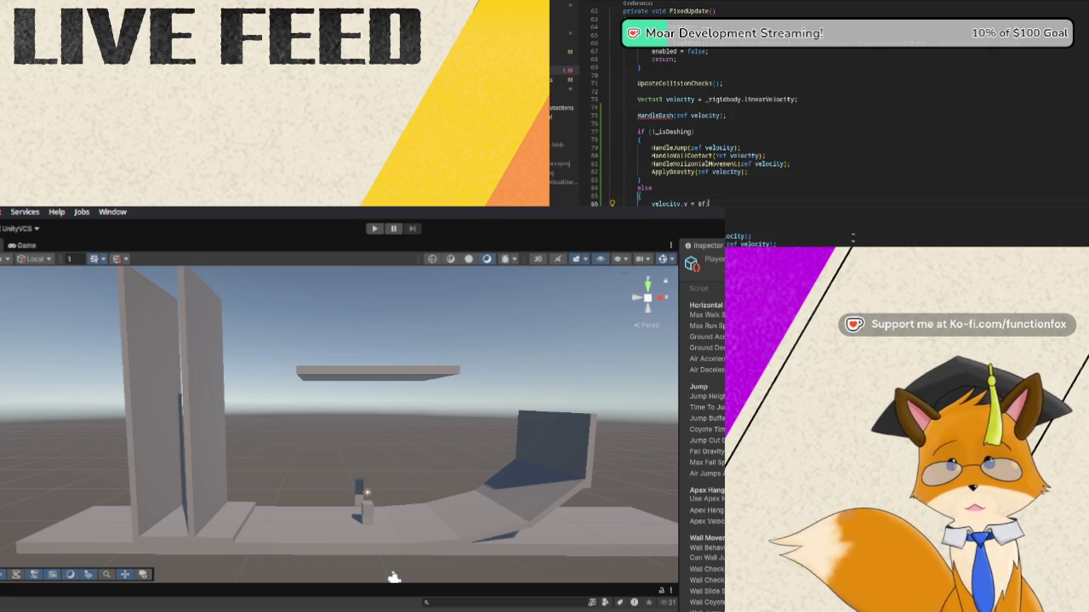
{"action": "scroll", "coordinate": [866, 216], "scroll_direction": "down", "scroll_amount": 5}
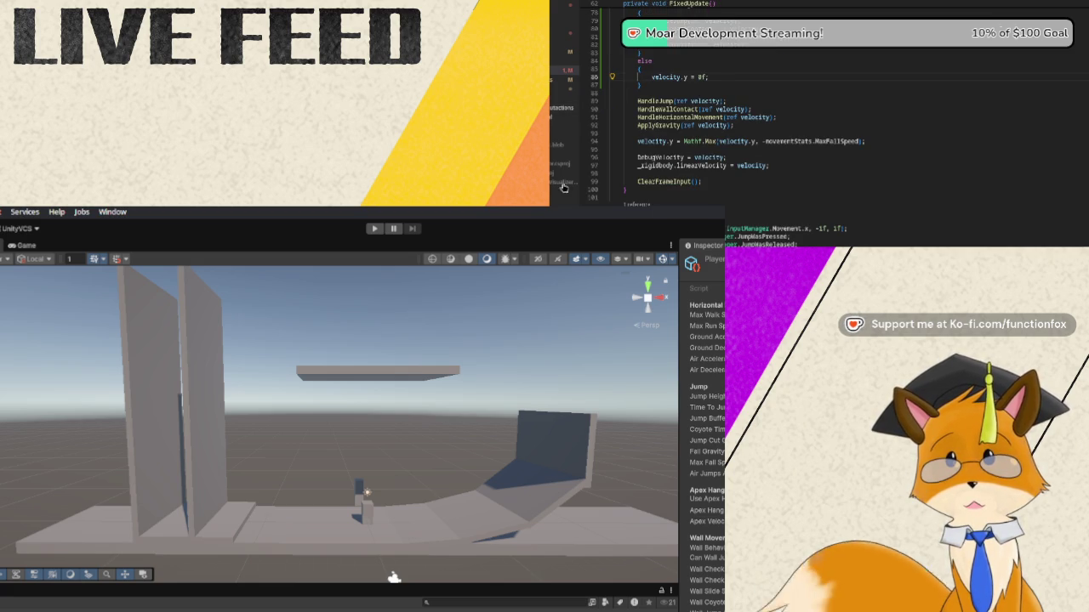
{"action": "scroll", "coordinate": [840, 195], "scroll_direction": "down", "scroll_amount": 7}
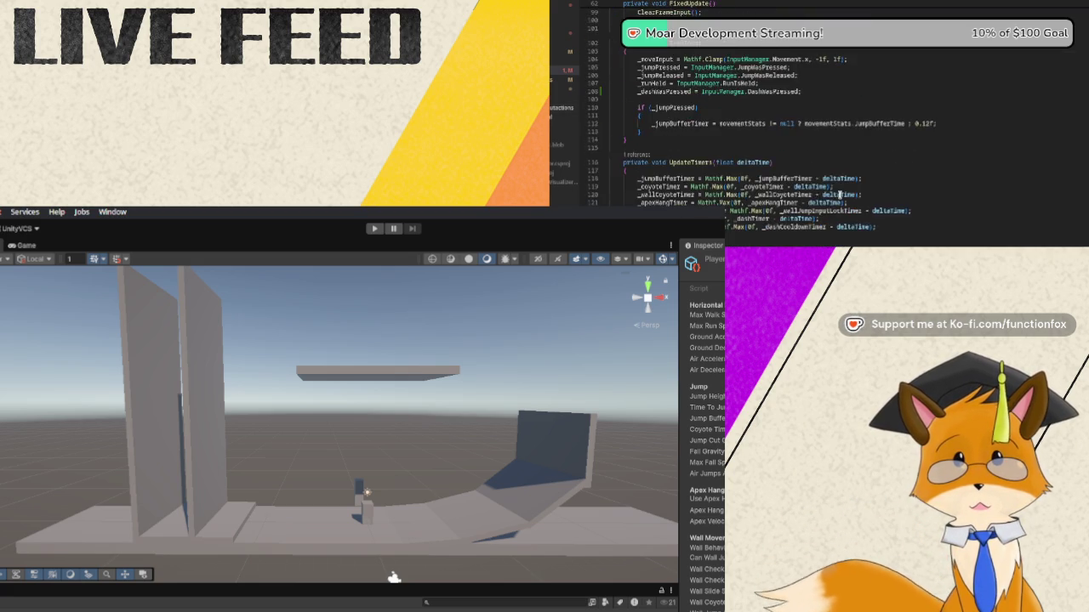
{"action": "scroll", "coordinate": [839, 195], "scroll_direction": "down", "scroll_amount": 9}
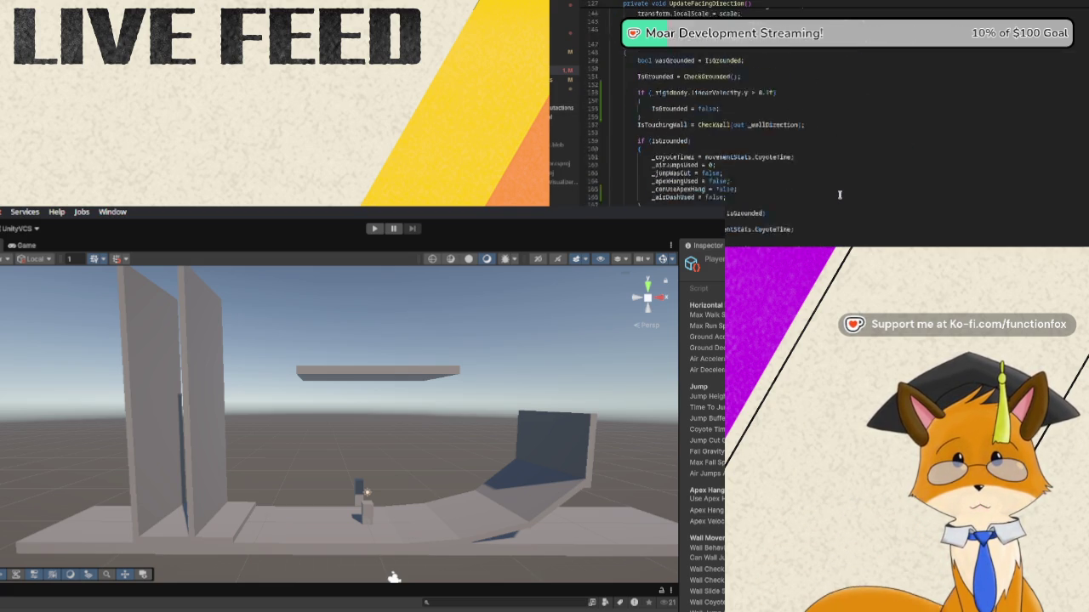
{"action": "scroll", "coordinate": [839, 195], "scroll_direction": "down", "scroll_amount": 17}
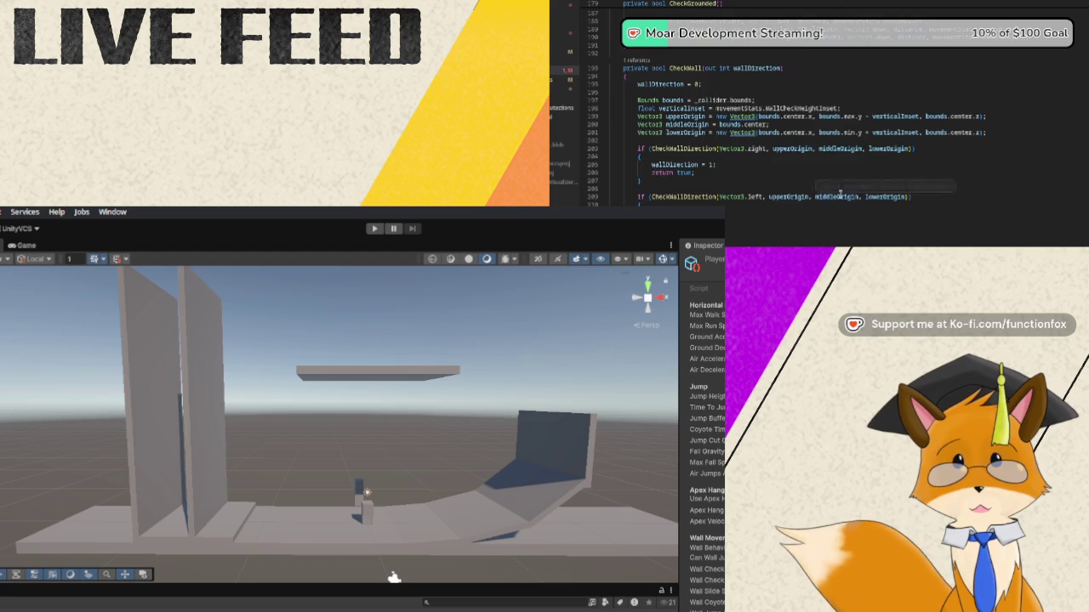
{"action": "scroll", "coordinate": [840, 195], "scroll_direction": "down", "scroll_amount": 13}
{"action": "scroll", "coordinate": [840, 195], "scroll_direction": "down", "scroll_amount": 2}
{"action": "scroll", "coordinate": [795, 211], "scroll_direction": "down", "scroll_amount": 11}
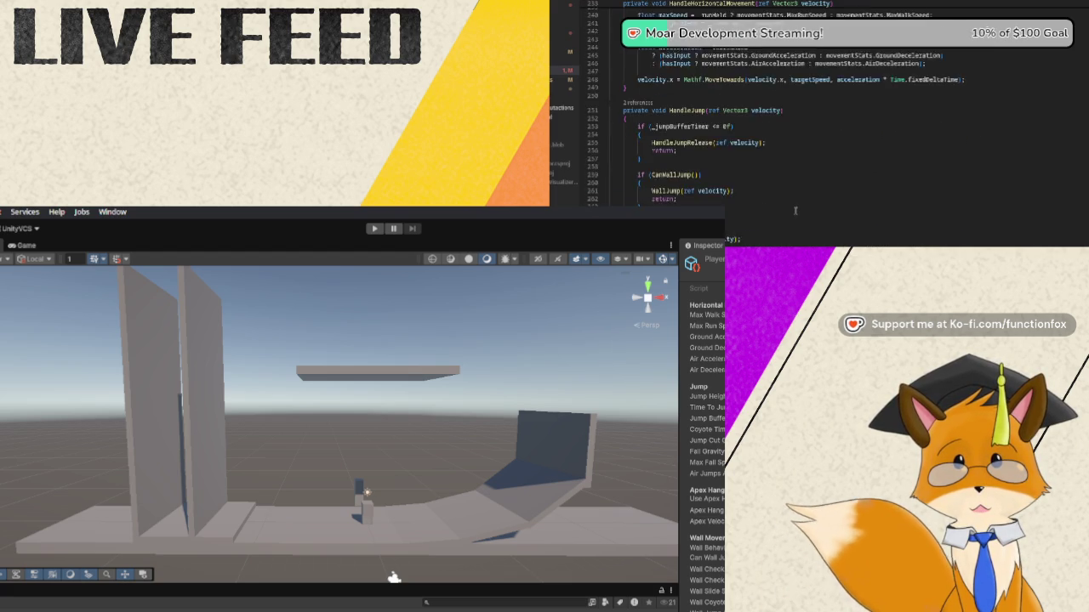
{"action": "scroll", "coordinate": [795, 211], "scroll_direction": "down", "scroll_amount": 9}
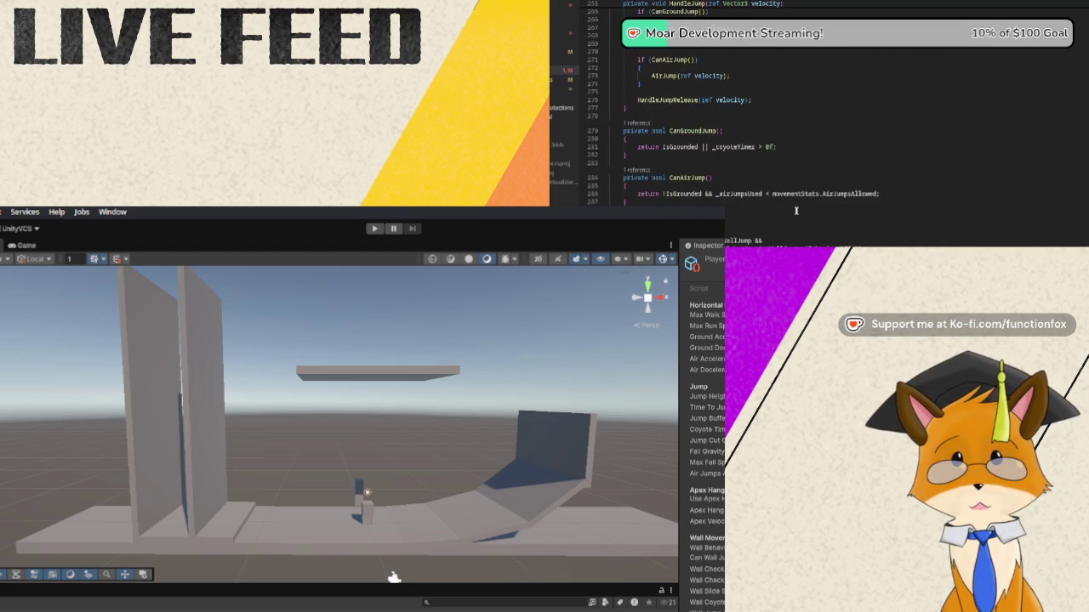
{"action": "scroll", "coordinate": [795, 211], "scroll_direction": "down", "scroll_amount": 6}
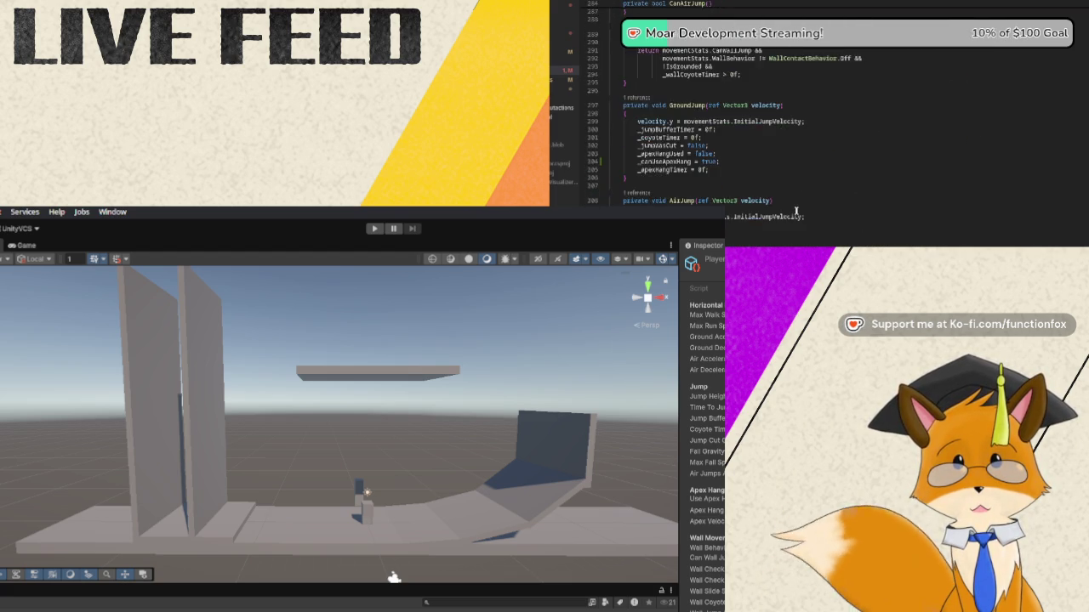
{"action": "scroll", "coordinate": [795, 211], "scroll_direction": "down", "scroll_amount": 10}
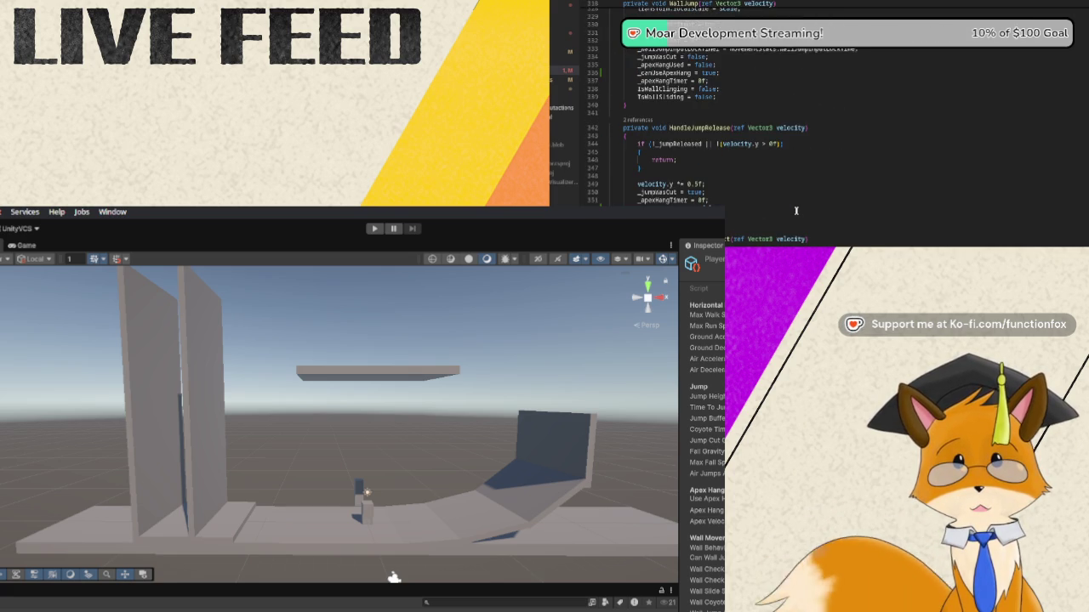
{"action": "scroll", "coordinate": [796, 211], "scroll_direction": "down", "scroll_amount": 9}
{"action": "scroll", "coordinate": [796, 211], "scroll_direction": "down", "scroll_amount": 13}
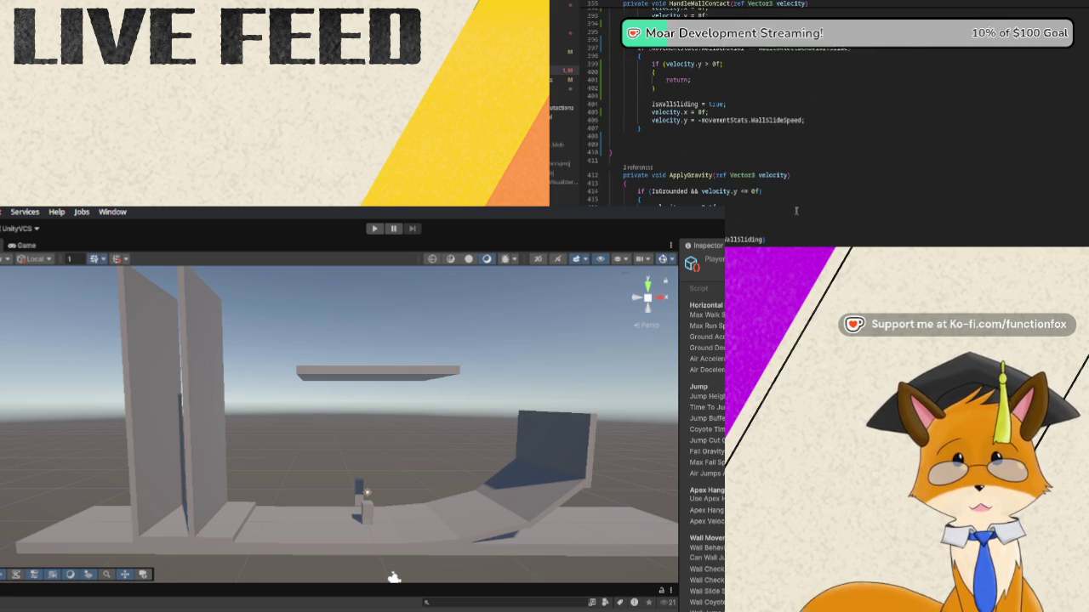
{"action": "scroll", "coordinate": [797, 211], "scroll_direction": "up", "scroll_amount": 5}
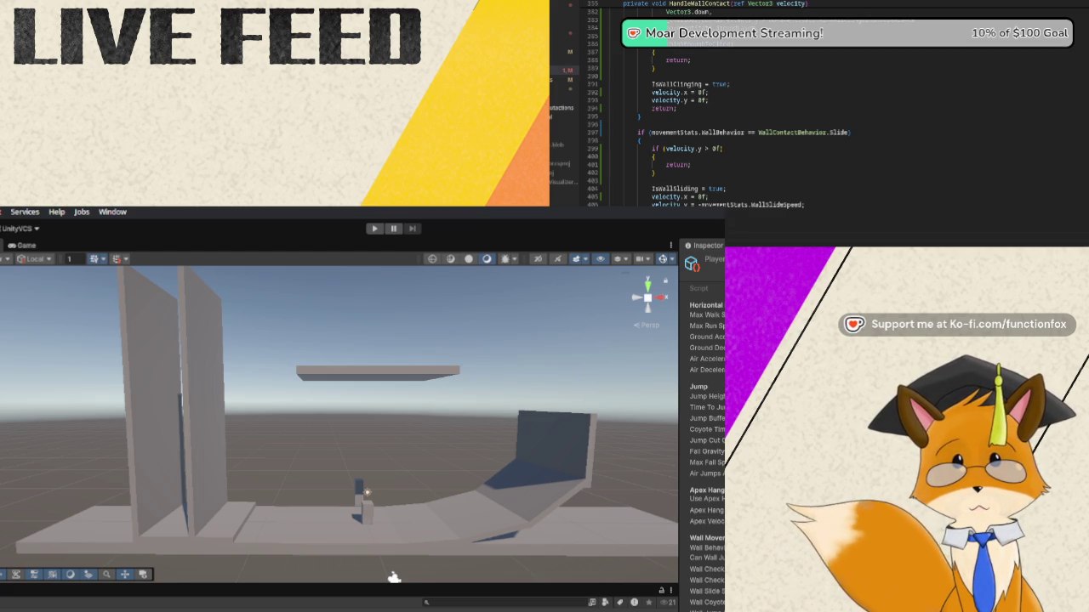
{"action": "scroll", "coordinate": [817, 103], "scroll_direction": "up", "scroll_amount": 9}
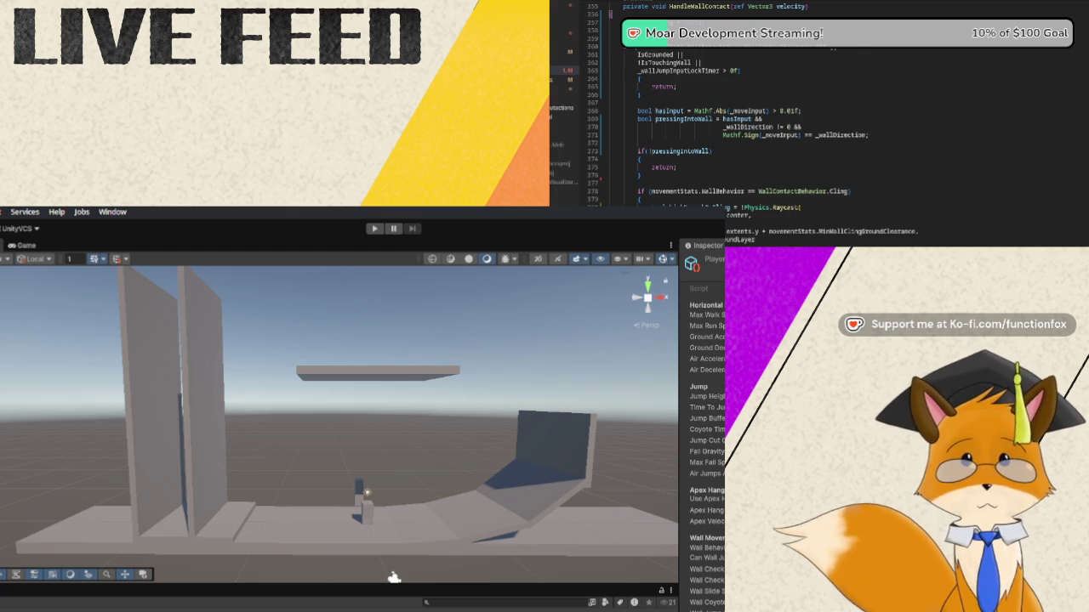
{"action": "scroll", "coordinate": [816, 102], "scroll_direction": "down", "scroll_amount": 4}
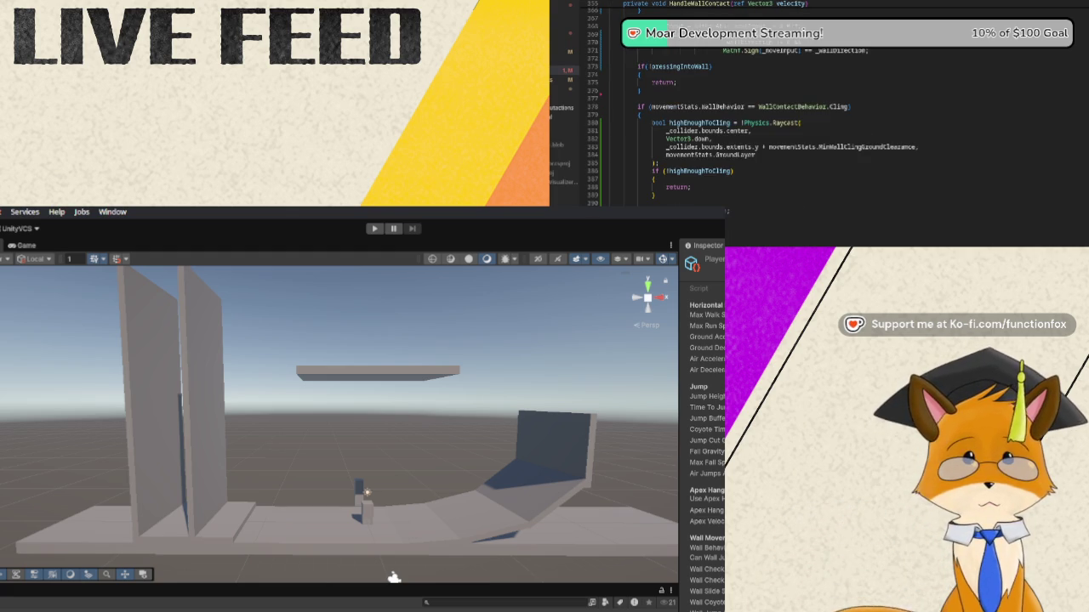
{"action": "scroll", "coordinate": [816, 102], "scroll_direction": "up", "scroll_amount": 4}
{"action": "key", "text": "ctrl+minus"}
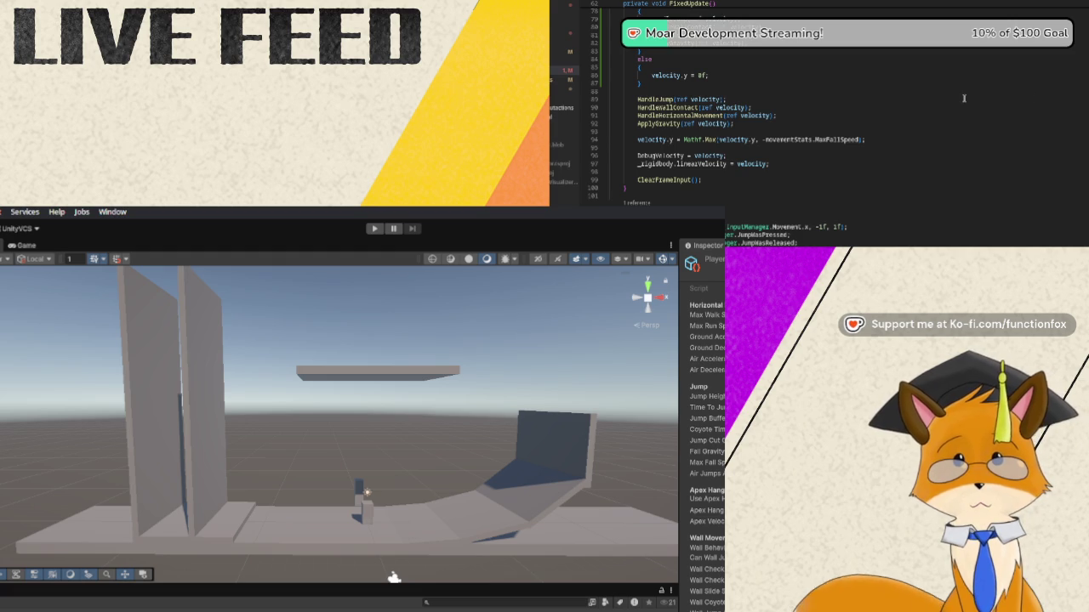
{"action": "scroll", "coordinate": [964, 98], "scroll_direction": "up", "scroll_amount": 2}
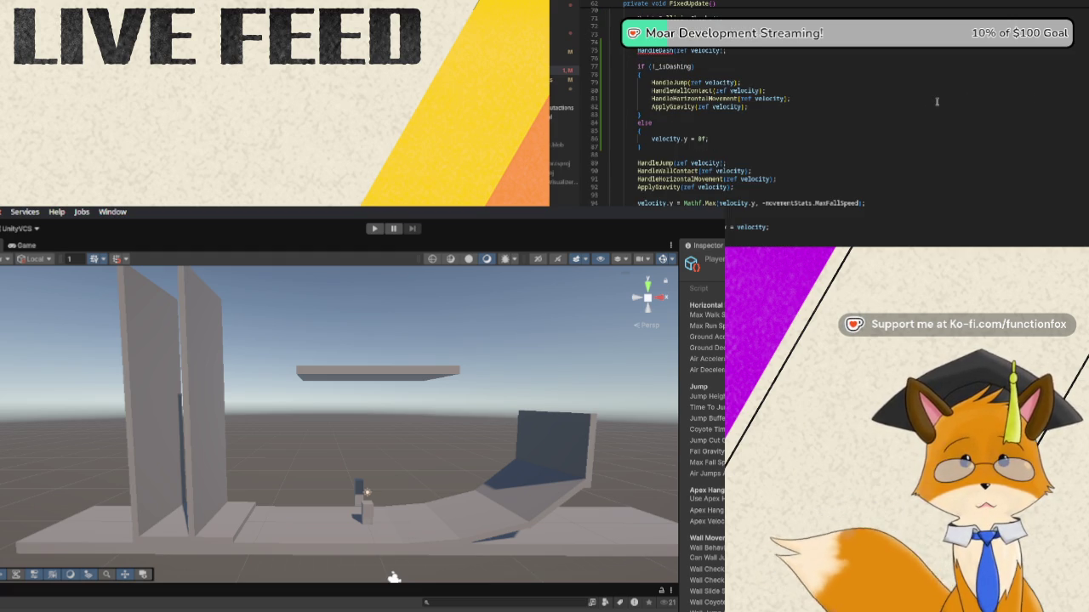
{"action": "scroll", "coordinate": [936, 102], "scroll_direction": "down", "scroll_amount": 2}
{"action": "scroll", "coordinate": [937, 102], "scroll_direction": "down", "scroll_amount": 20}
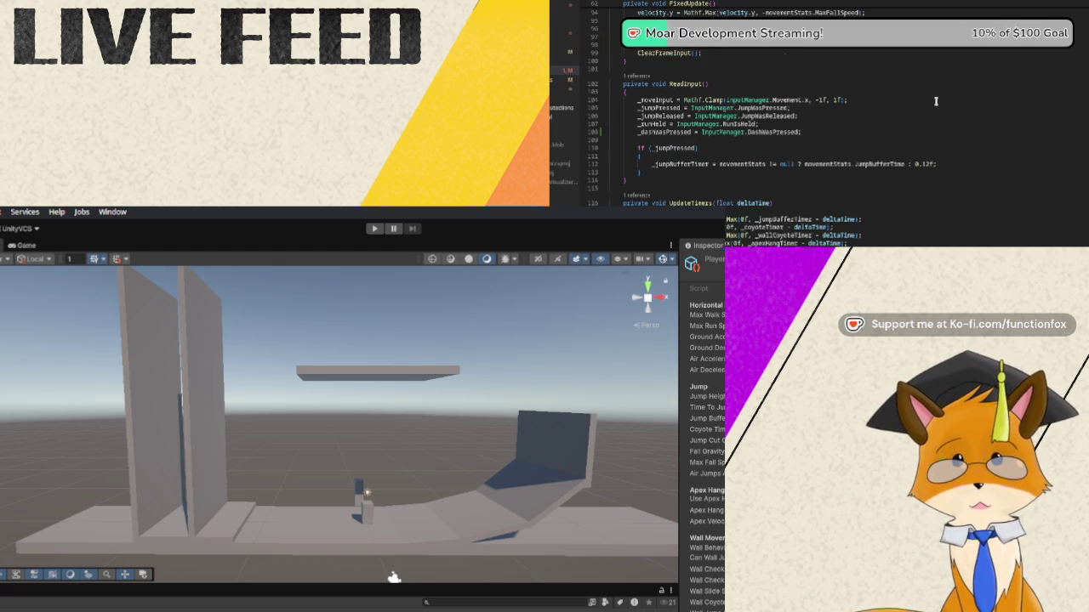
{"action": "scroll", "coordinate": [924, 118], "scroll_direction": "down", "scroll_amount": 15}
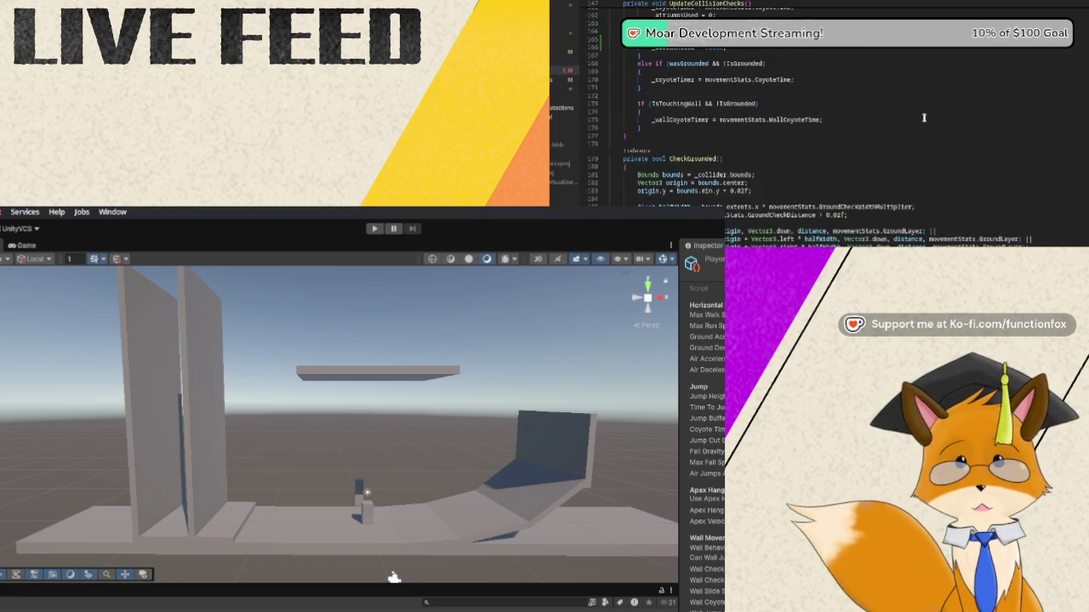
{"action": "scroll", "coordinate": [924, 118], "scroll_direction": "down", "scroll_amount": 19}
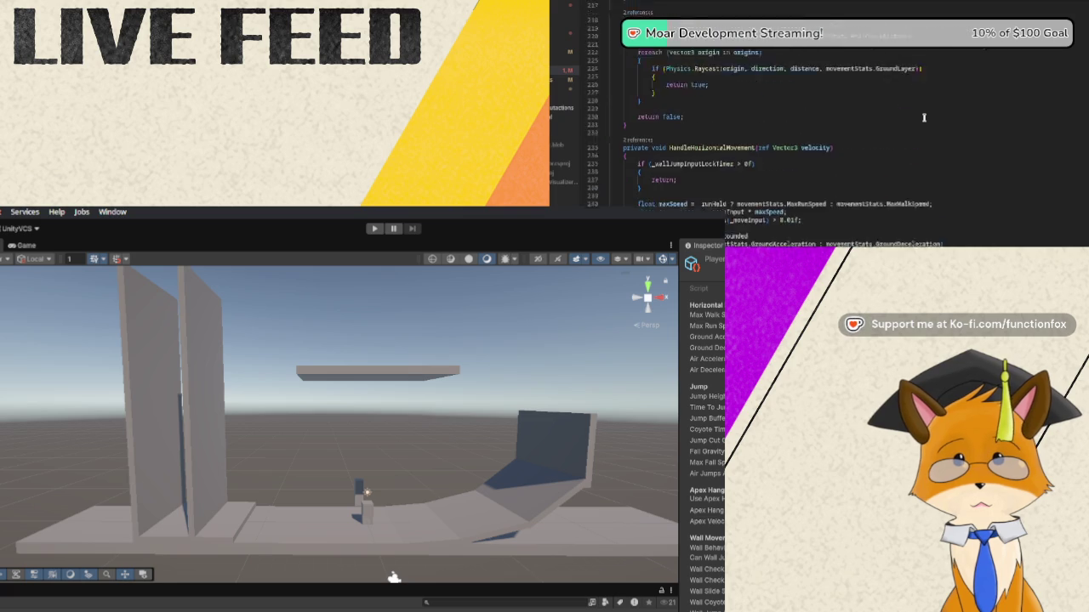
{"action": "scroll", "coordinate": [924, 117], "scroll_direction": "down", "scroll_amount": 20}
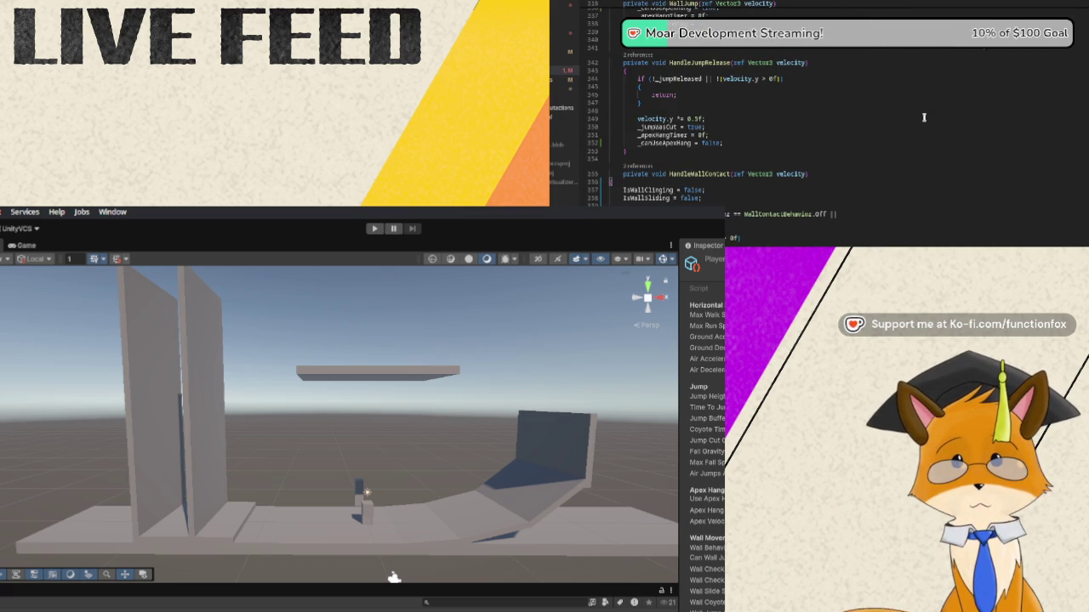
{"action": "scroll", "coordinate": [924, 117], "scroll_direction": "down", "scroll_amount": 16}
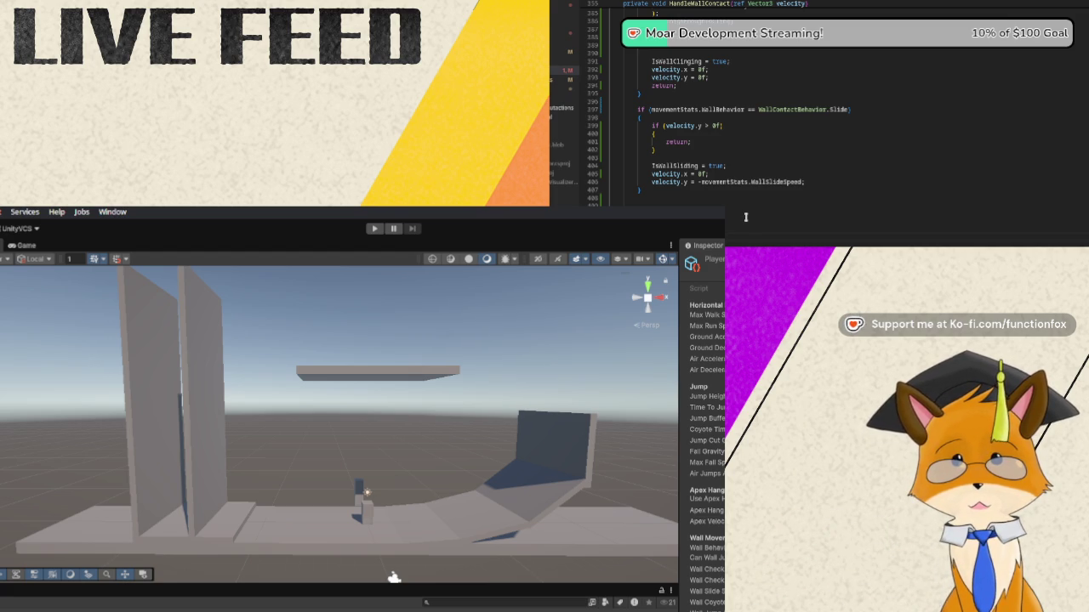
Type 'Vector3 velocity' on the new line below HandleWallContact
{"action": "type", "text": "Vector"}
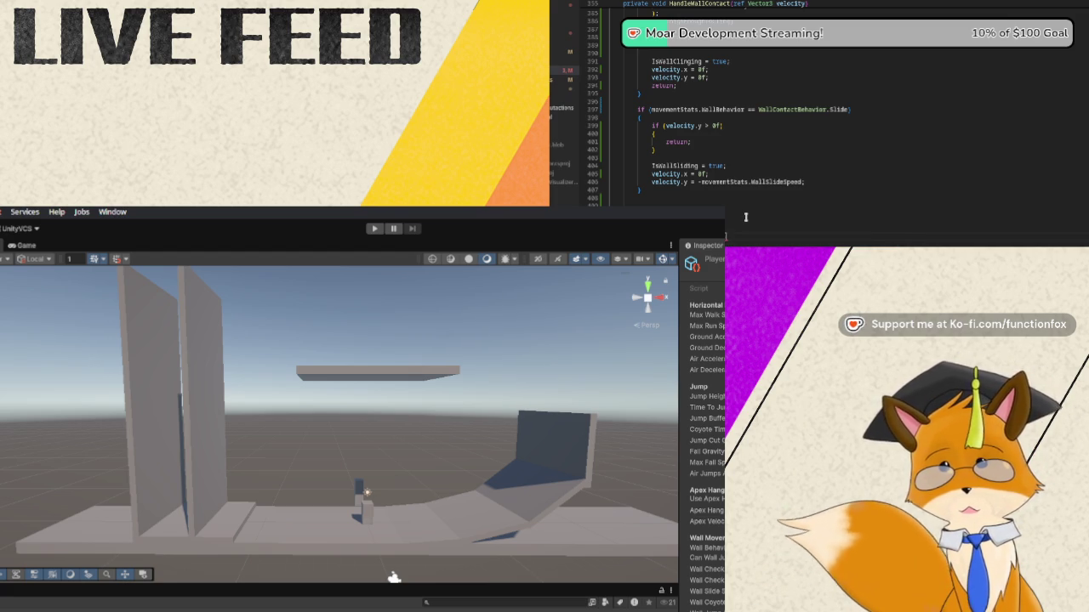
{"action": "type", "text": "3"}
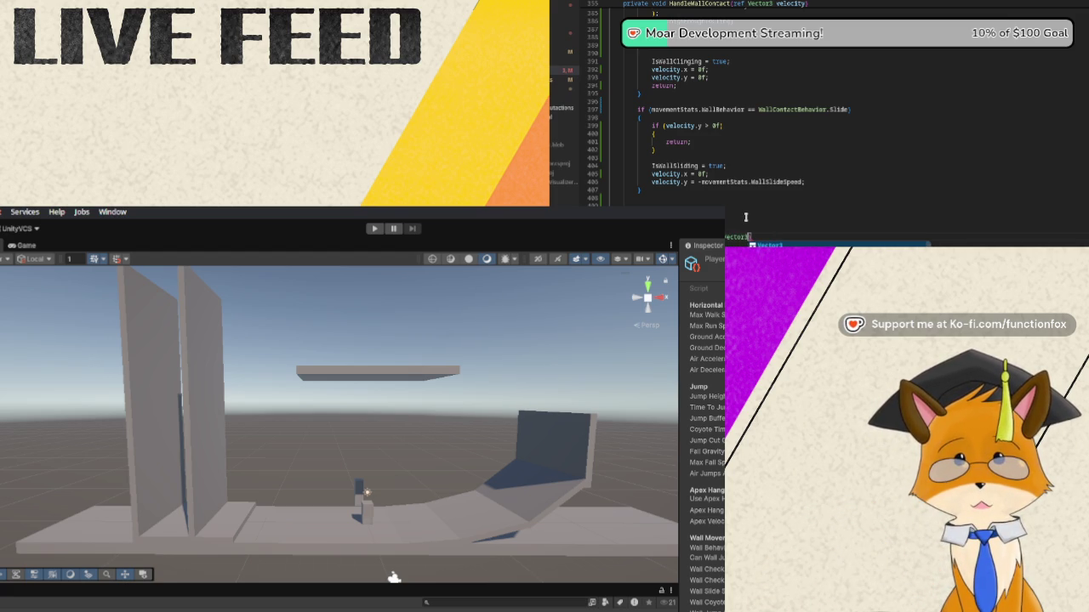
{"action": "type", "text": " velocity"}
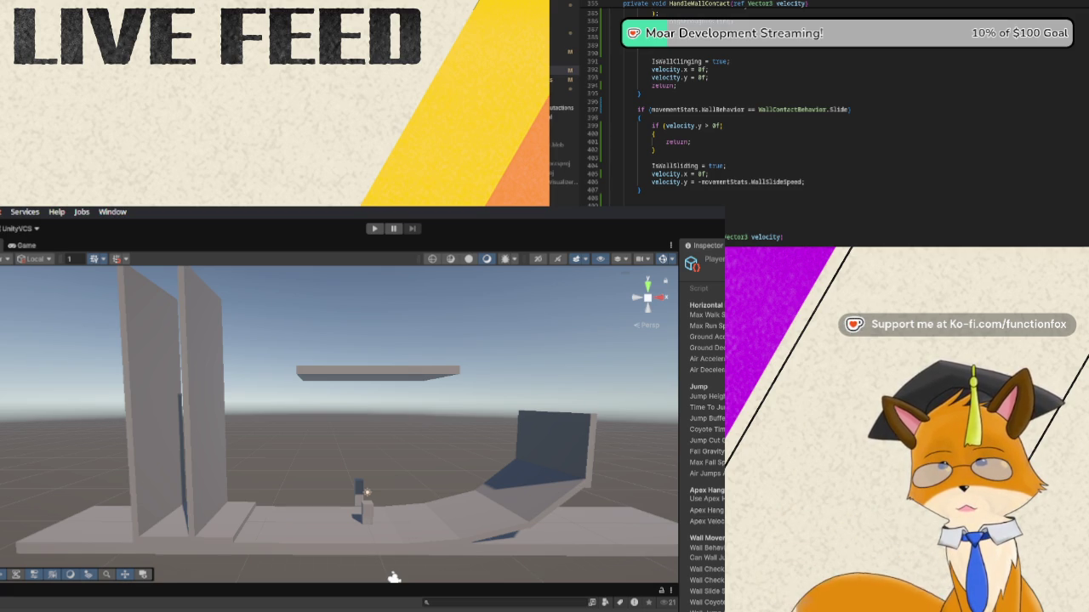
Scroll down past the new method signature taking the Vector3 velocity parameter
{"action": "scroll", "coordinate": [715, 102], "scroll_direction": "down", "scroll_amount": 1}
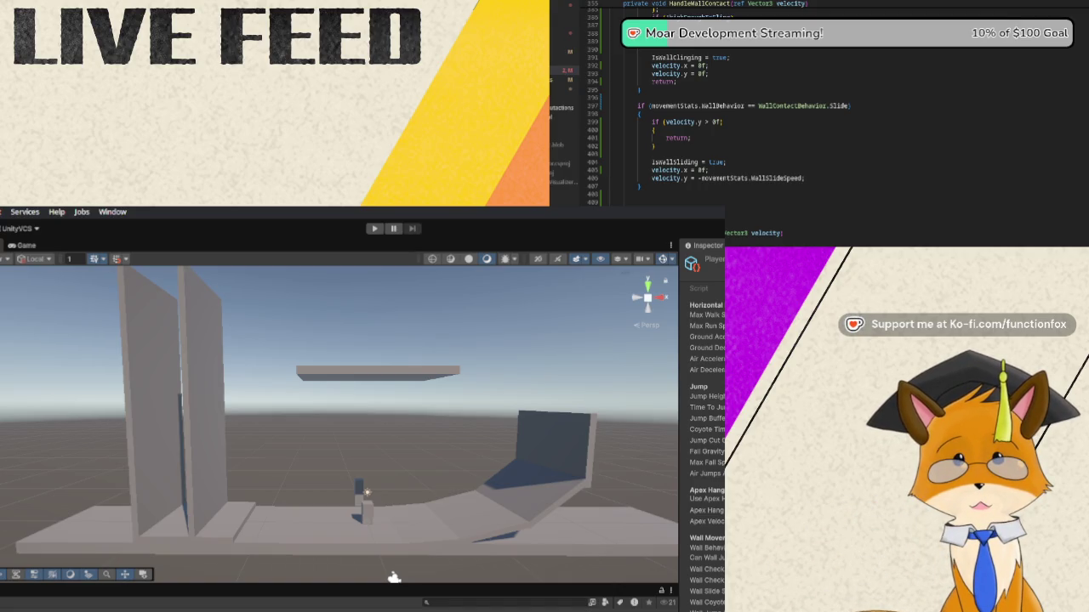
{"action": "left_click", "coordinate": [639, 106]}
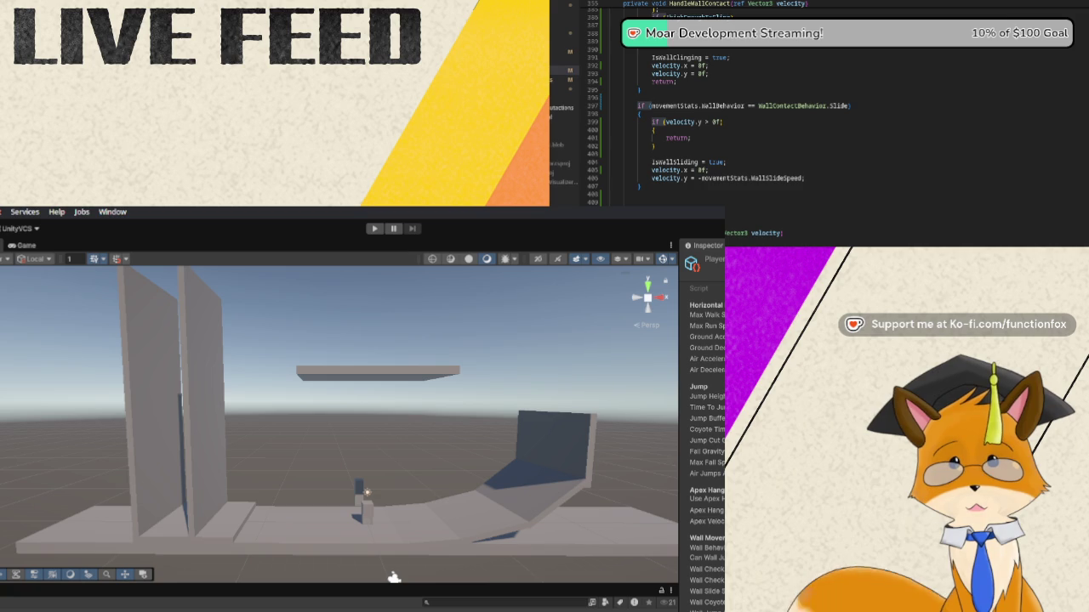
{"action": "key", "text": "Right"}
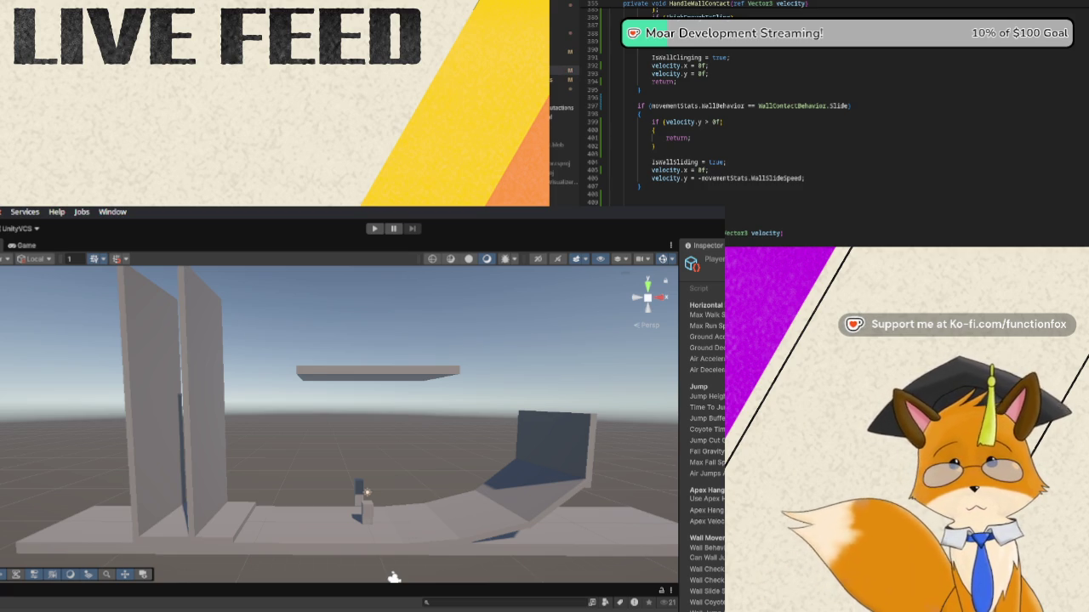
{"action": "scroll", "coordinate": [714, 102], "scroll_direction": "down", "scroll_amount": 1}
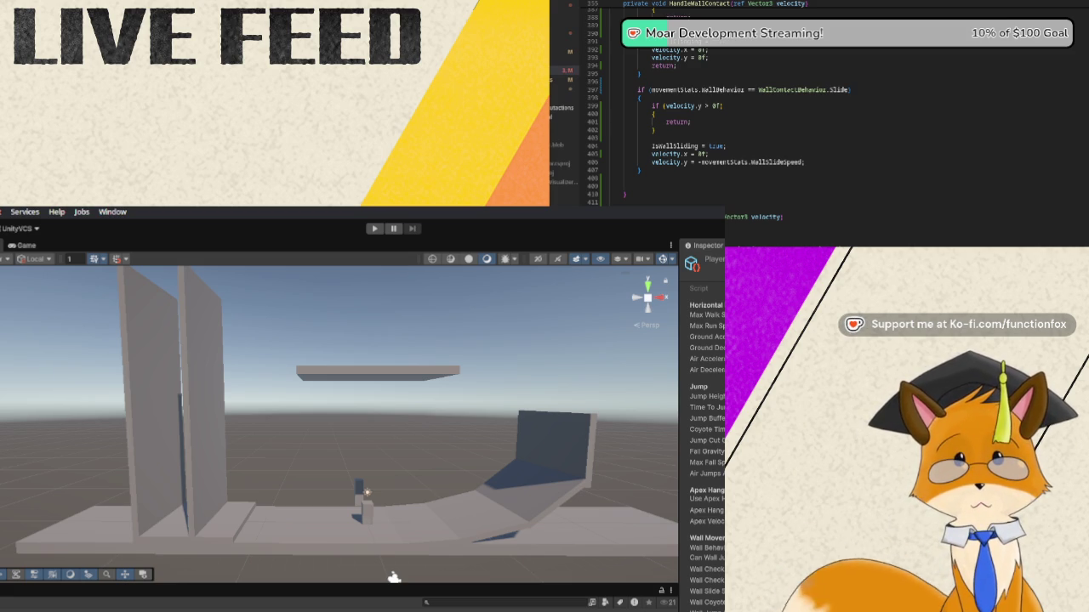
{"action": "scroll", "coordinate": [723, 127], "scroll_direction": "down", "scroll_amount": 2}
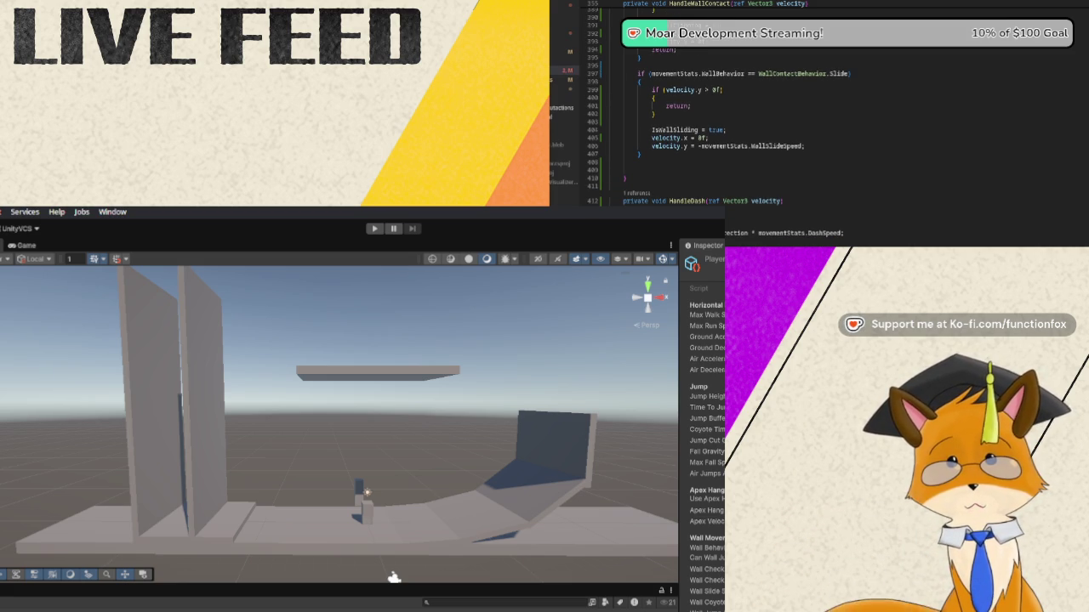
{"action": "scroll", "coordinate": [723, 128], "scroll_direction": "down", "scroll_amount": 1}
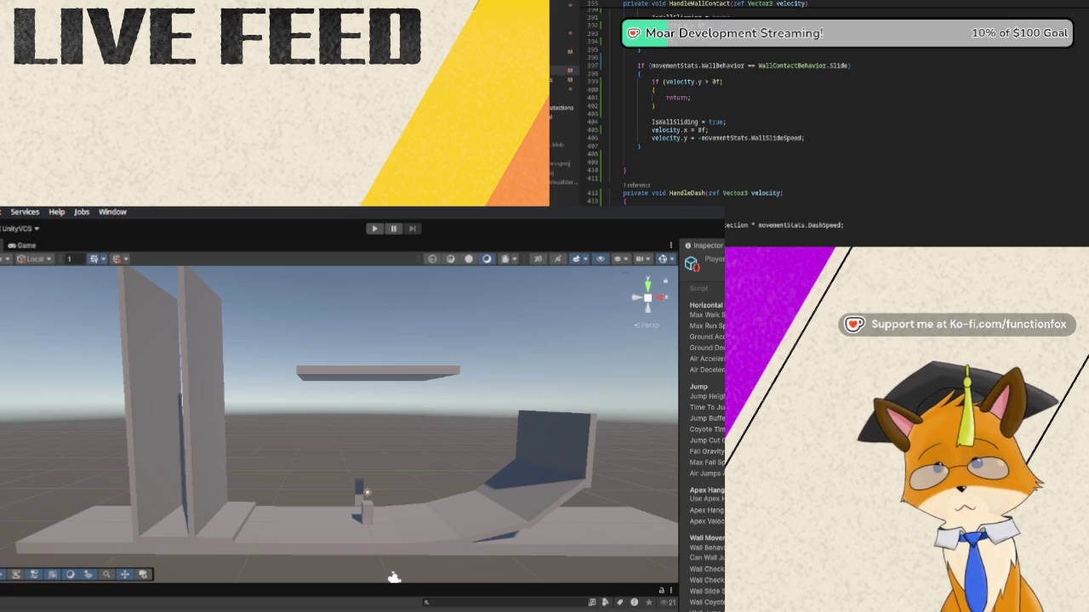
{"action": "scroll", "coordinate": [723, 128], "scroll_direction": "down", "scroll_amount": 1}
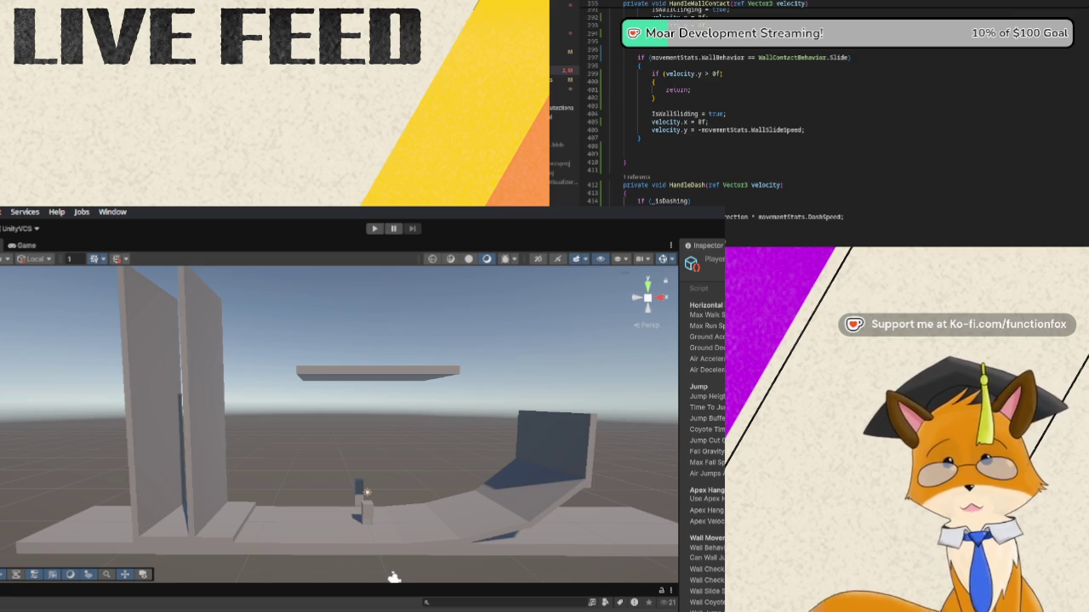
{"action": "scroll", "coordinate": [719, 111], "scroll_direction": "down", "scroll_amount": 1}
{"action": "scroll", "coordinate": [719, 110], "scroll_direction": "down", "scroll_amount": 1}
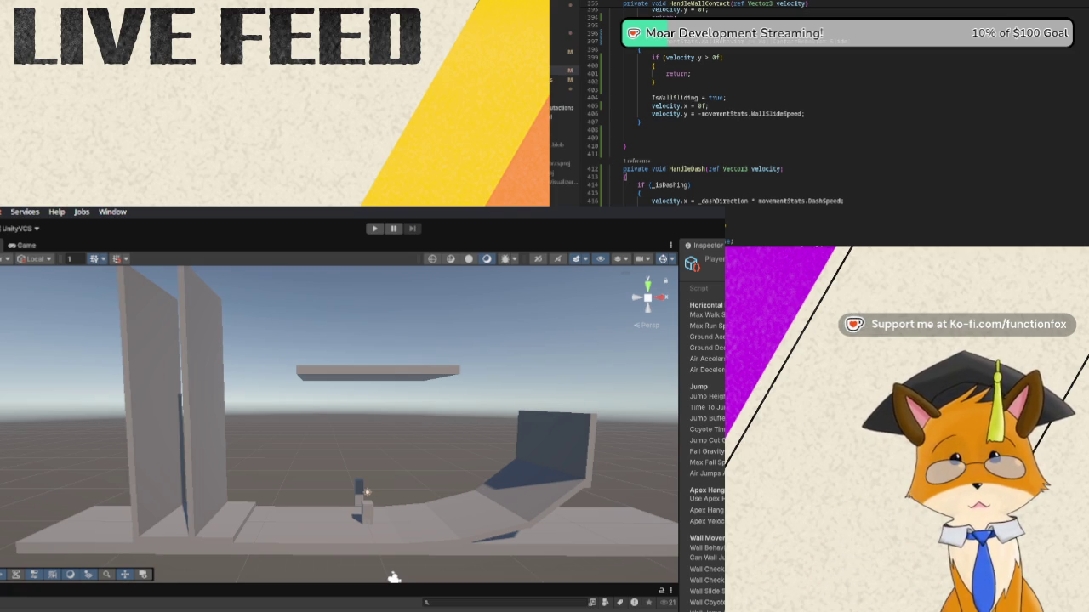
{"action": "scroll", "coordinate": [732, 119], "scroll_direction": "down", "scroll_amount": 2}
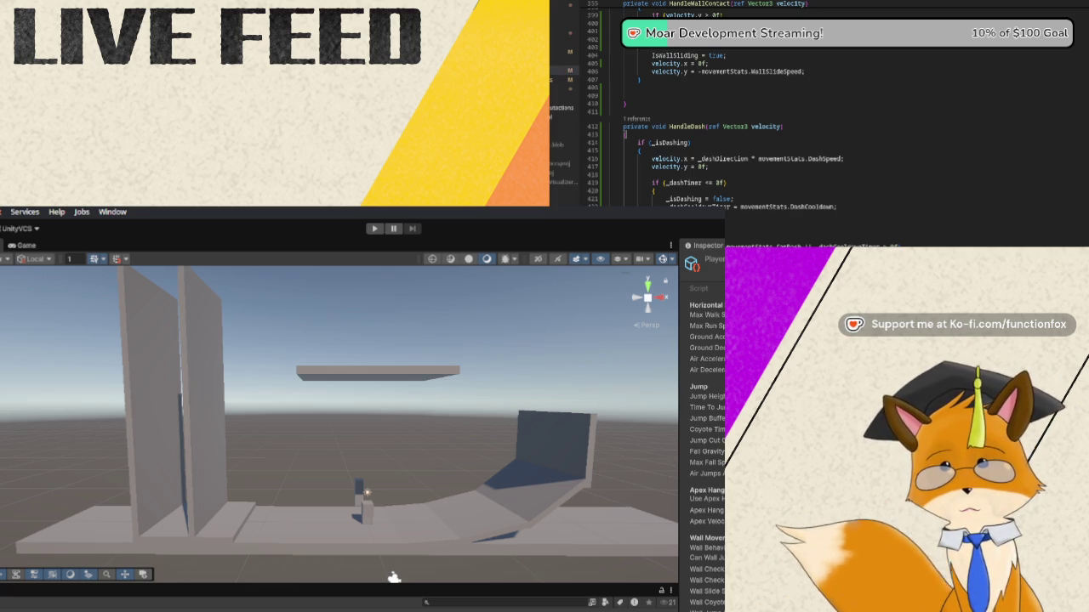
{"action": "scroll", "coordinate": [816, 111], "scroll_direction": "down", "scroll_amount": 1}
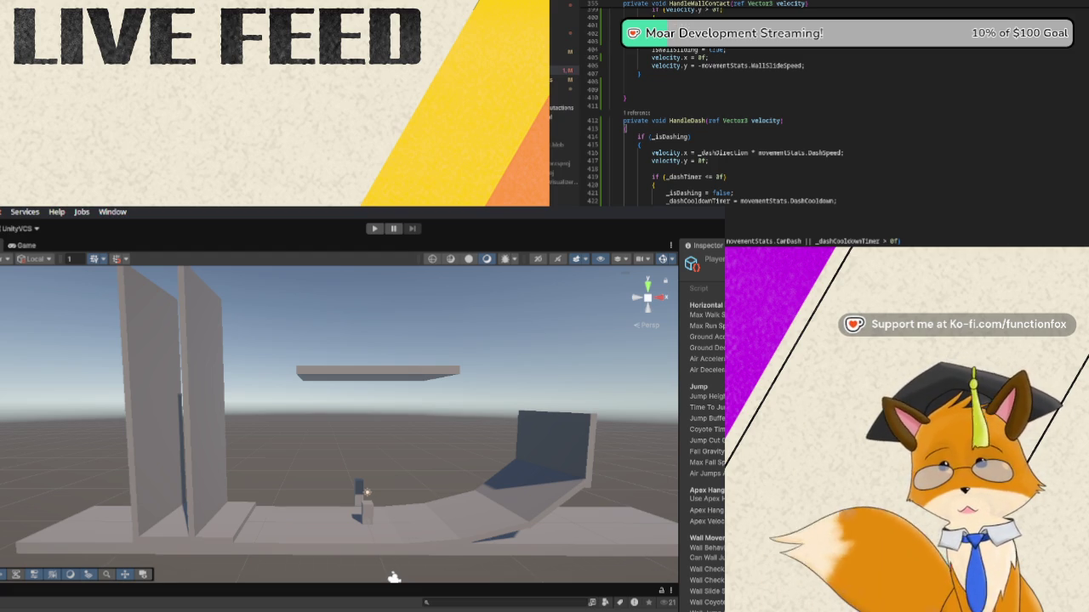
{"action": "scroll", "coordinate": [732, 110], "scroll_direction": "down", "scroll_amount": 1}
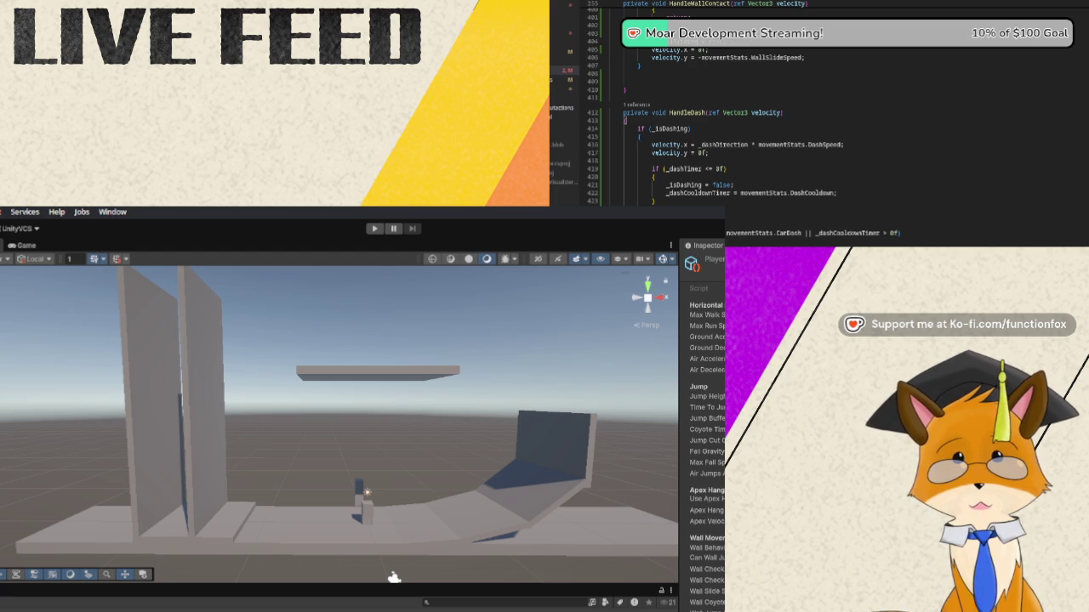
{"action": "scroll", "coordinate": [765, 128], "scroll_direction": "down", "scroll_amount": 1}
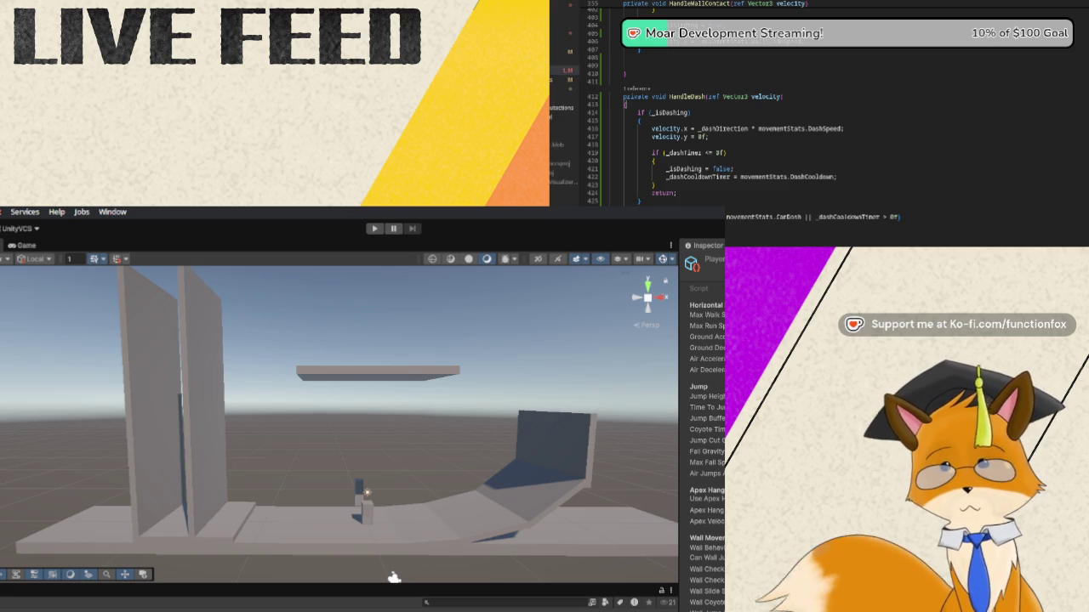
{"action": "scroll", "coordinate": [766, 128], "scroll_direction": "down", "scroll_amount": 1}
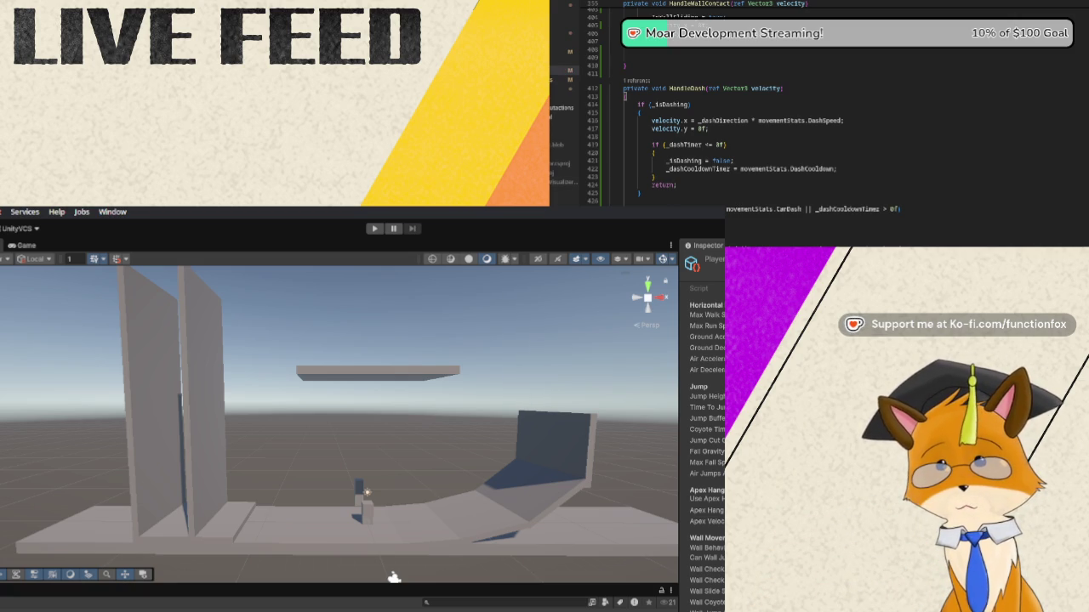
{"action": "scroll", "coordinate": [766, 110], "scroll_direction": "down", "scroll_amount": 1}
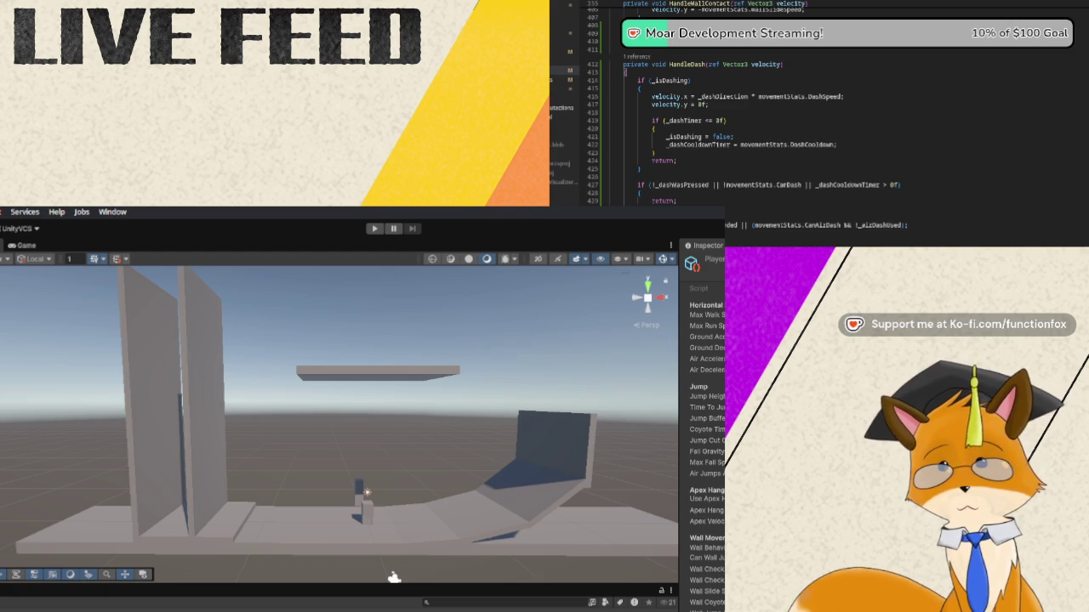
{"action": "scroll", "coordinate": [817, 110], "scroll_direction": "down", "scroll_amount": 5}
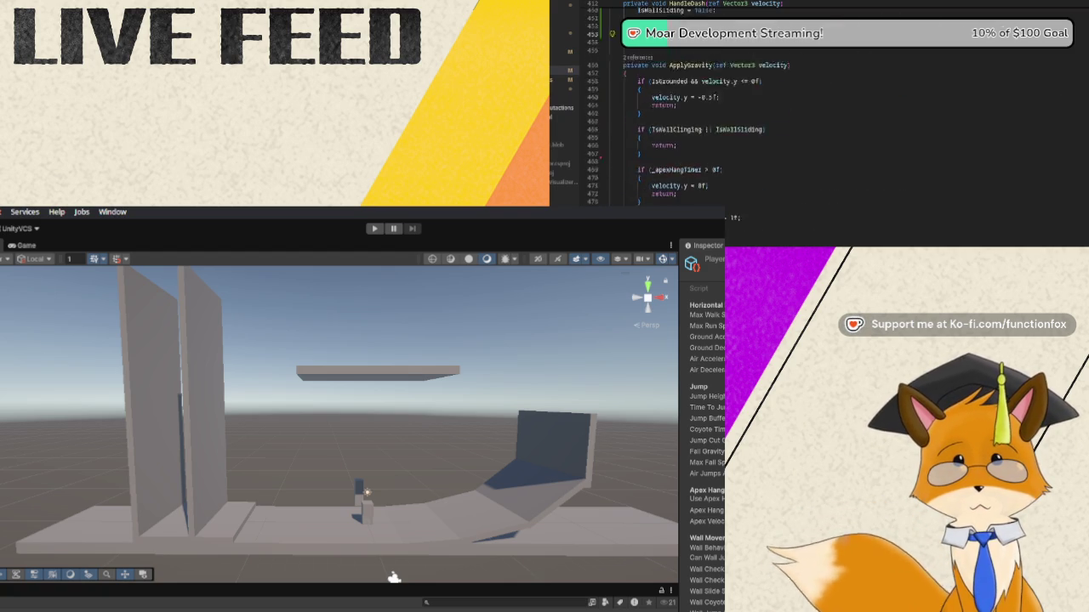
Scroll back to FixedUpdate and go to the ClearFrameInput() method definition
{"action": "scroll", "coordinate": [816, 111], "scroll_direction": "up", "scroll_amount": 15}
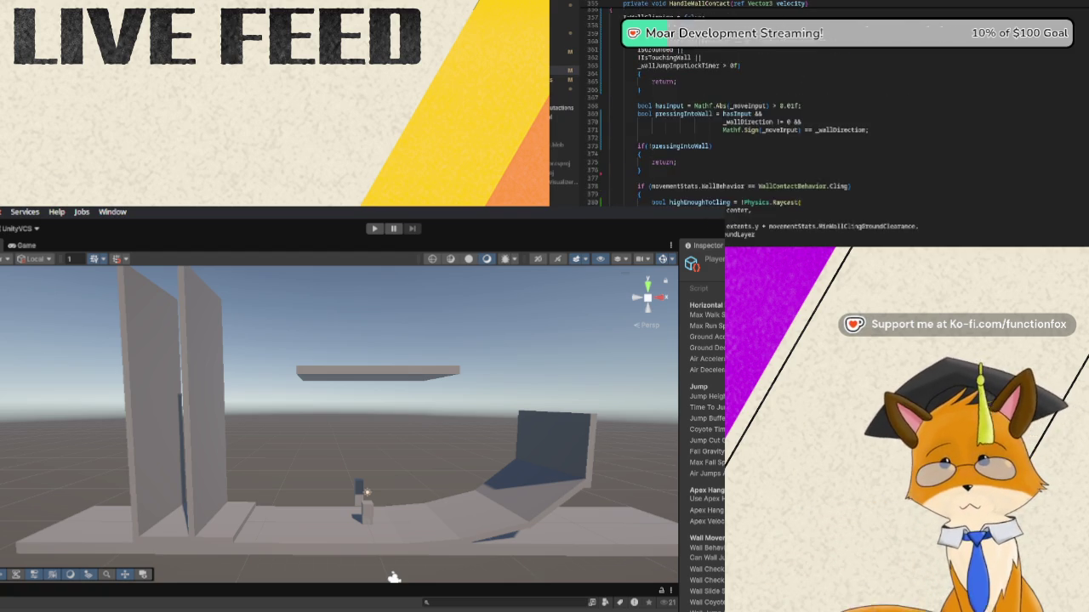
{"action": "scroll", "coordinate": [817, 111], "scroll_direction": "up", "scroll_amount": 20}
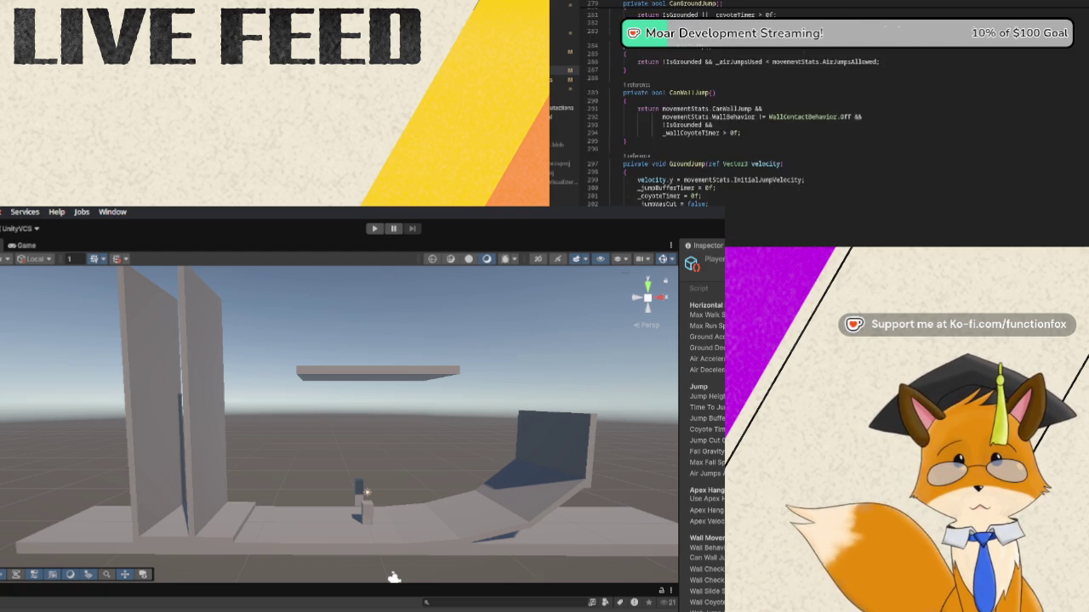
{"action": "scroll", "coordinate": [816, 111], "scroll_direction": "up", "scroll_amount": 15}
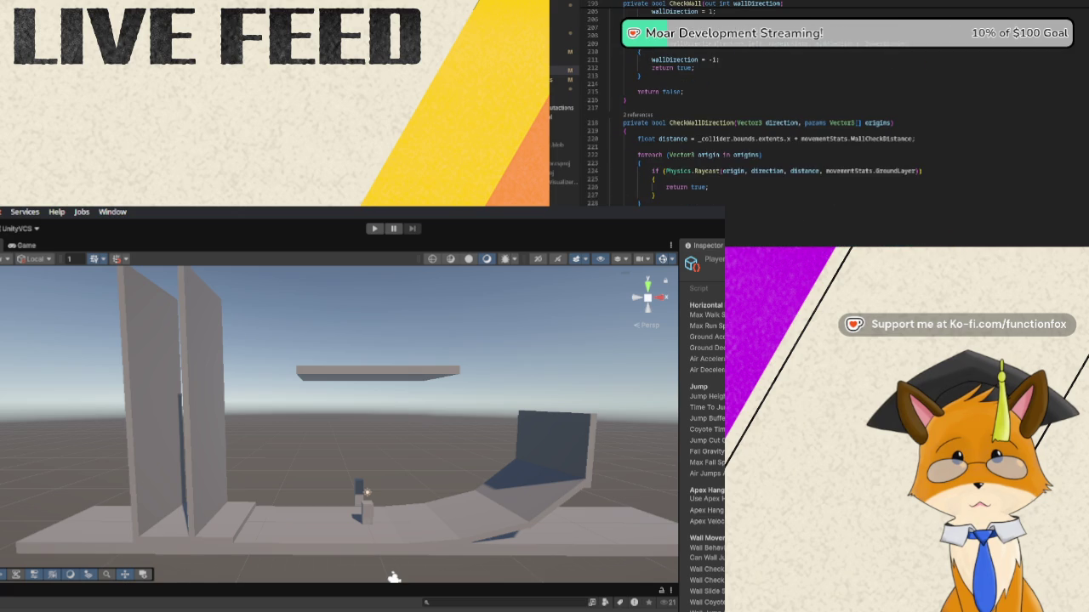
{"action": "scroll", "coordinate": [816, 110], "scroll_direction": "up", "scroll_amount": 8}
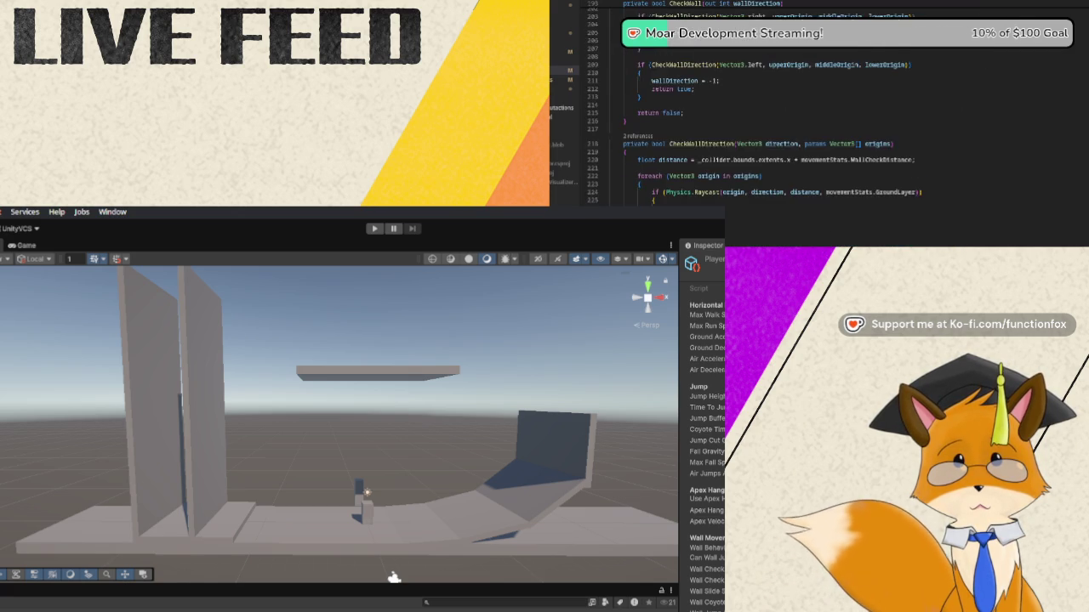
{"action": "scroll", "coordinate": [817, 110], "scroll_direction": "up", "scroll_amount": 15}
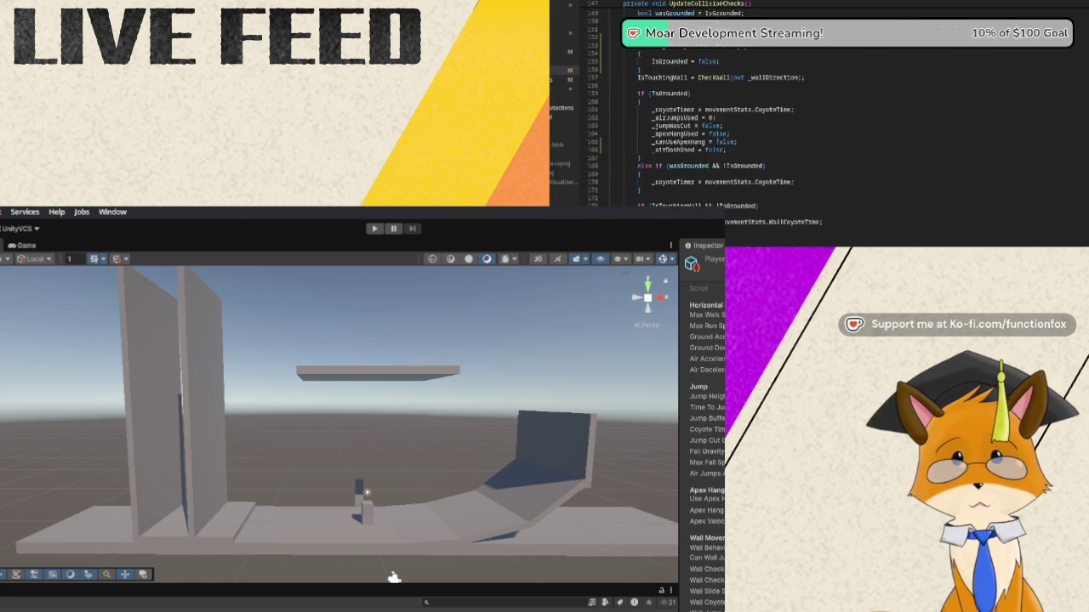
{"action": "scroll", "coordinate": [816, 111], "scroll_direction": "up", "scroll_amount": 20}
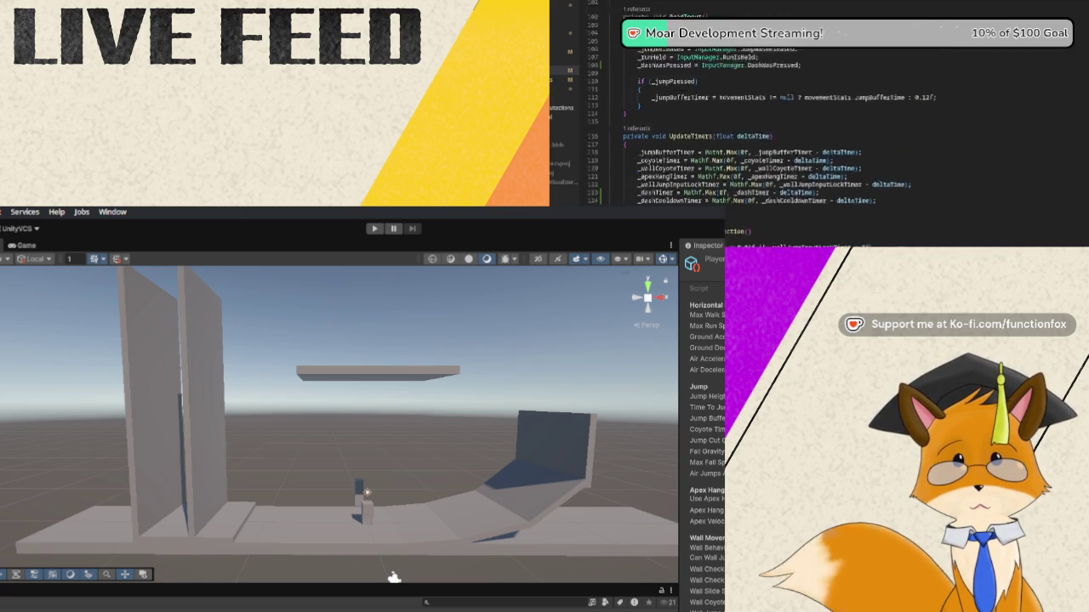
{"action": "scroll", "coordinate": [817, 110], "scroll_direction": "up", "scroll_amount": 5}
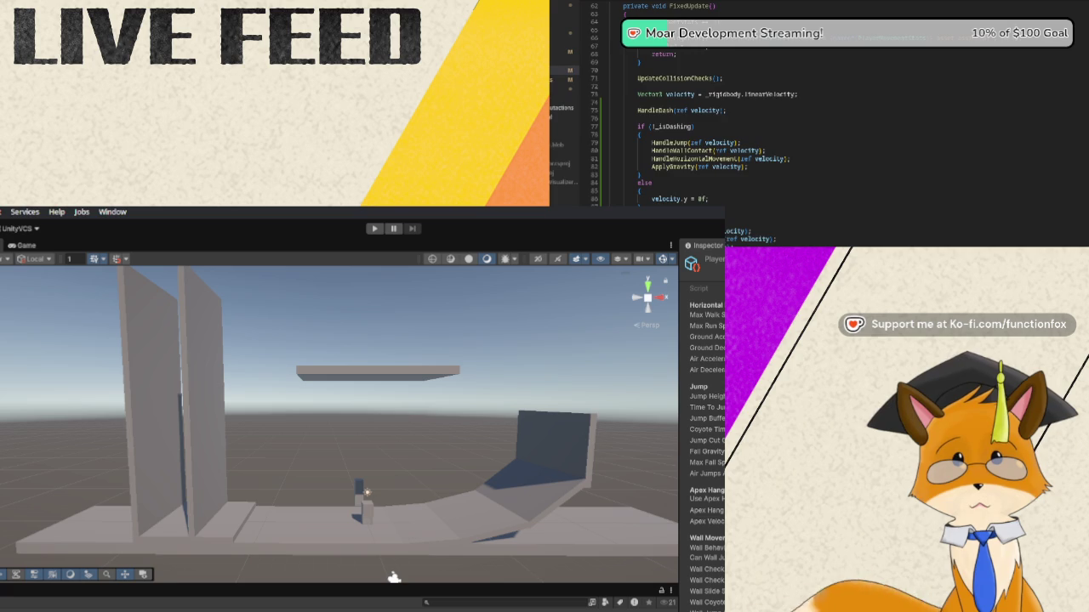
{"action": "scroll", "coordinate": [817, 111], "scroll_direction": "up", "scroll_amount": 8}
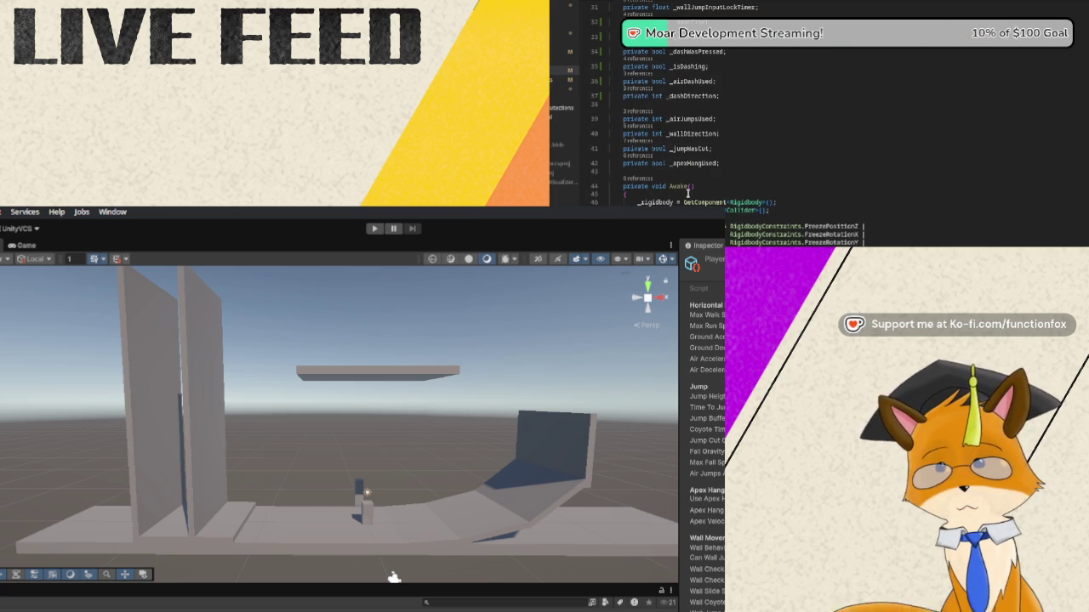
{"action": "scroll", "coordinate": [720, 195], "scroll_direction": "down", "scroll_amount": 9}
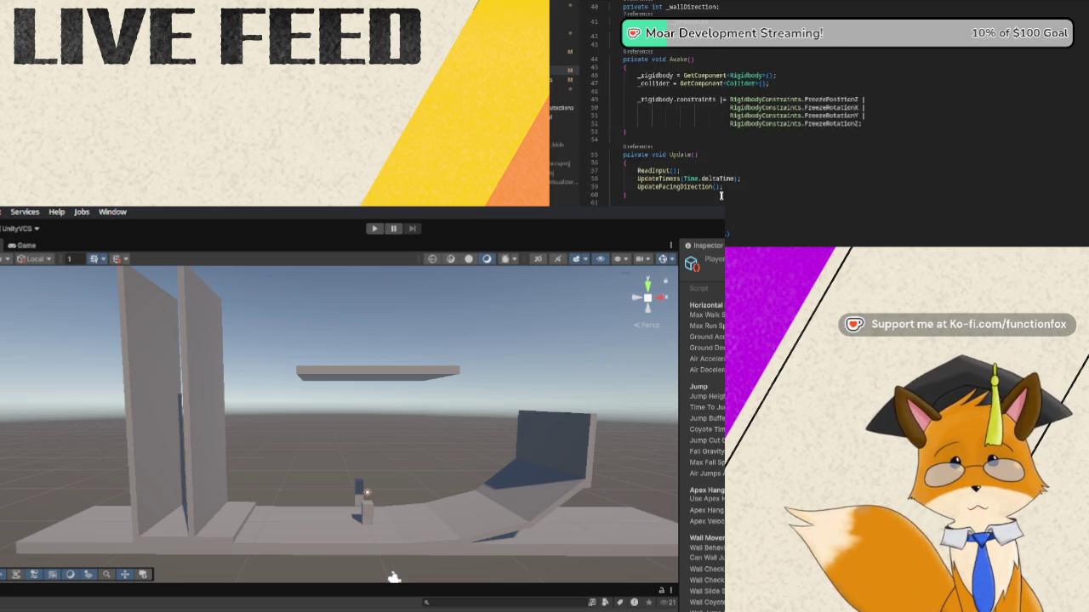
{"action": "scroll", "coordinate": [719, 196], "scroll_direction": "down", "scroll_amount": 12}
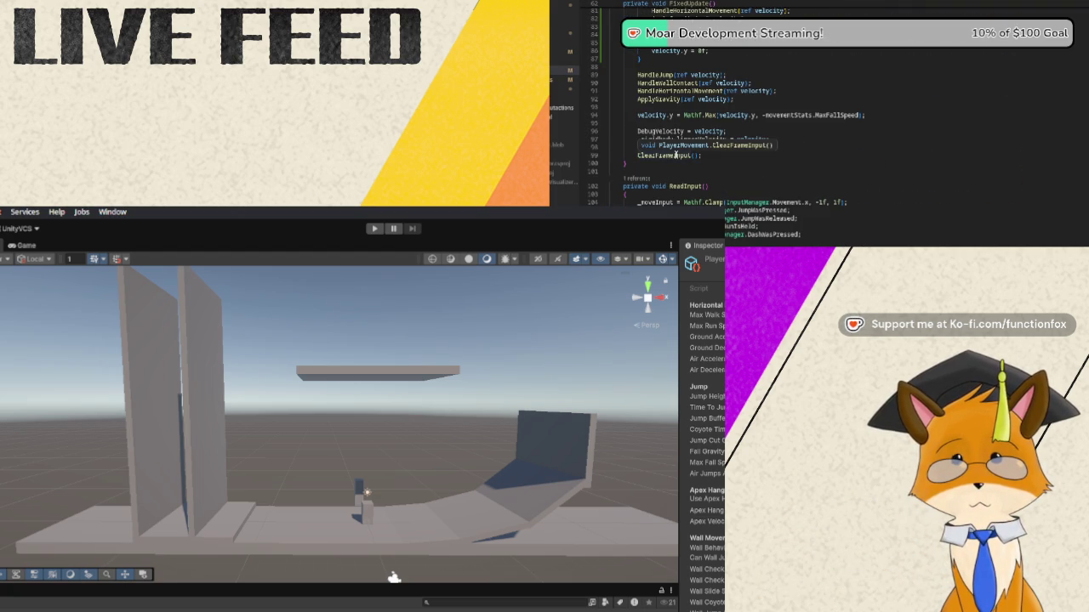
{"action": "right_click", "coordinate": [681, 155]}
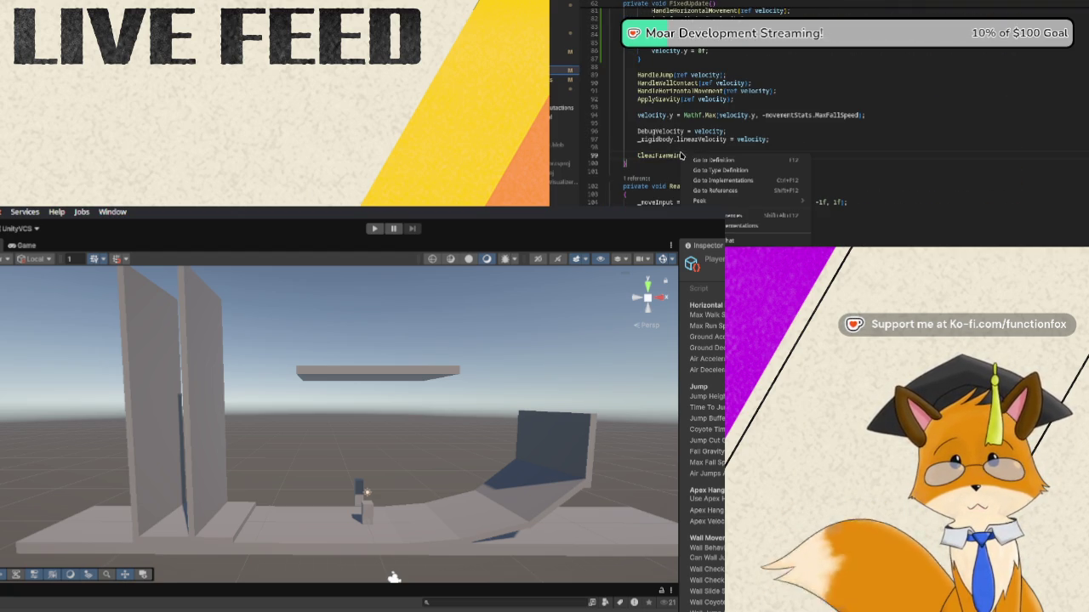
{"action": "left_click", "coordinate": [710, 160]}
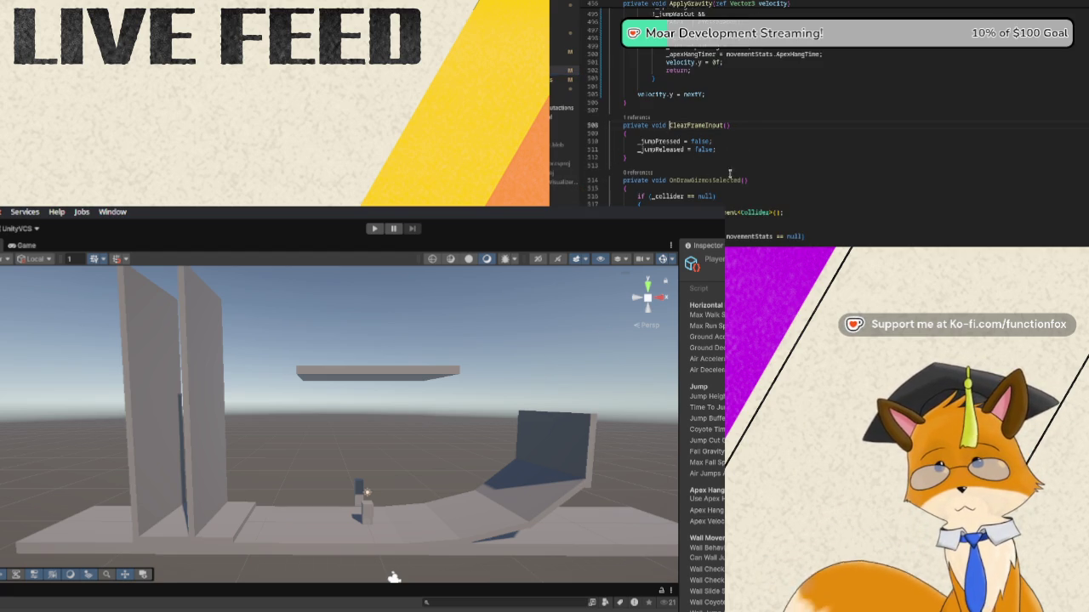
Add '_dashWasPressed = false;' after the jump flag resets in ClearFrameInput()
{"action": "left_click", "coordinate": [736, 152]}
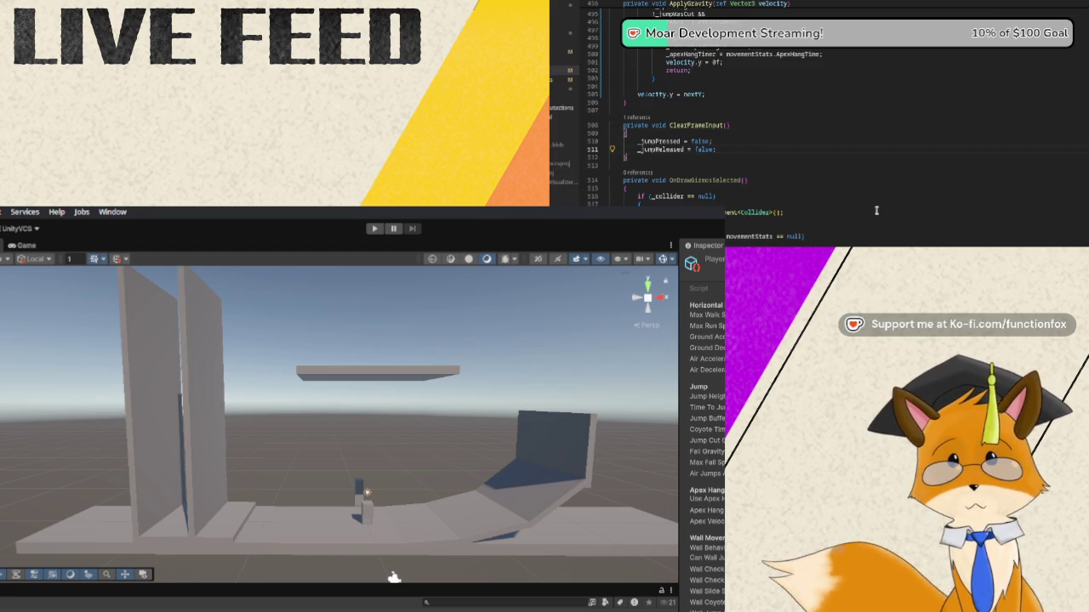
{"action": "key", "text": "Return"}
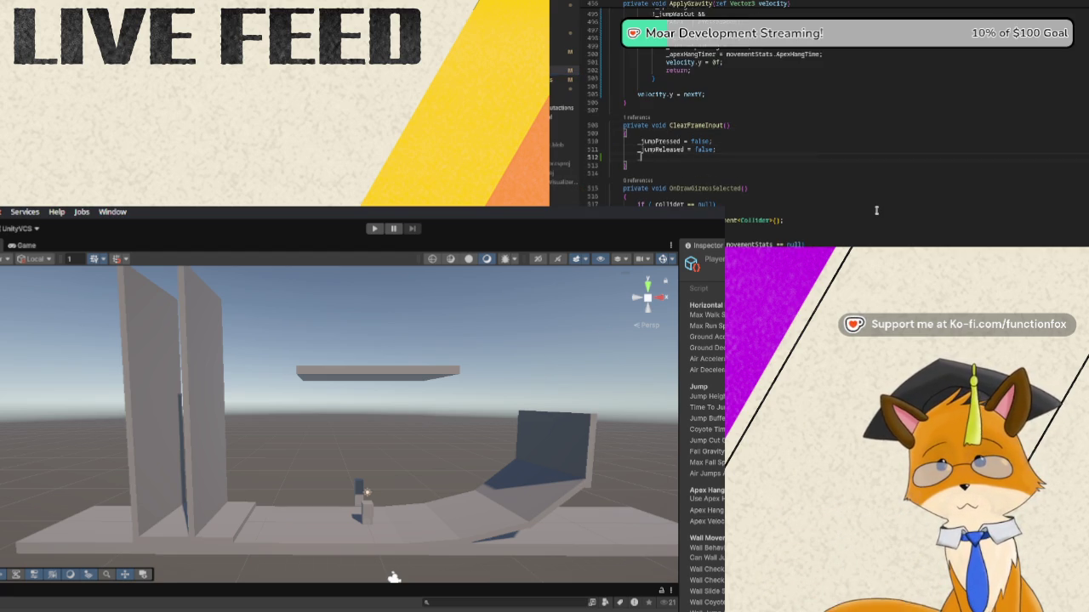
{"action": "type", "text": "_dashWas"}
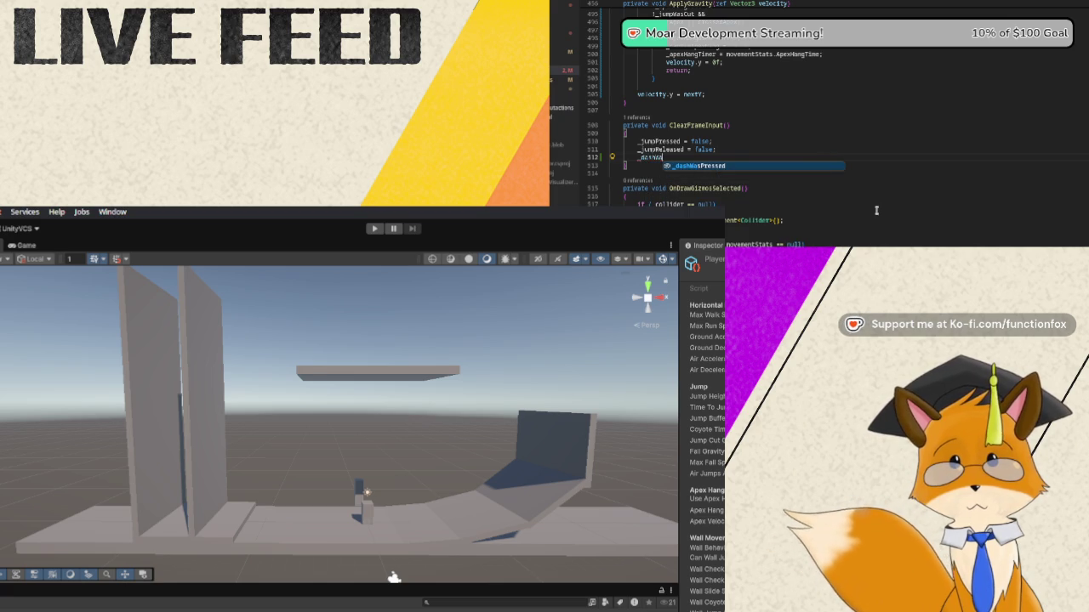
{"action": "key", "text": "Tab"}
{"action": "type", "text": "= false;"}
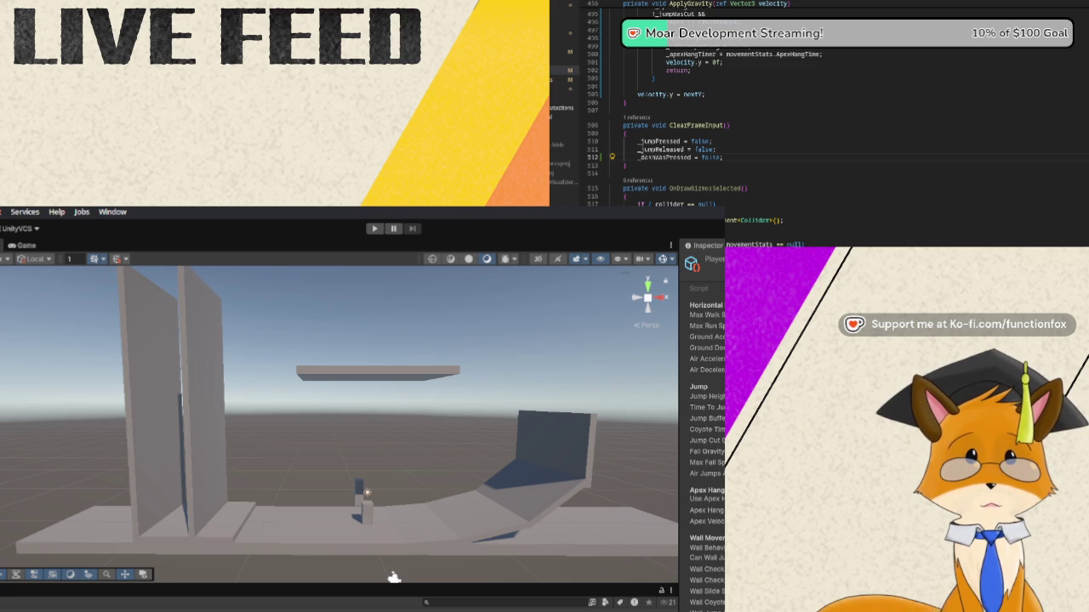
{"action": "scroll", "coordinate": [706, 425], "scroll_direction": "down", "scroll_amount": 1}
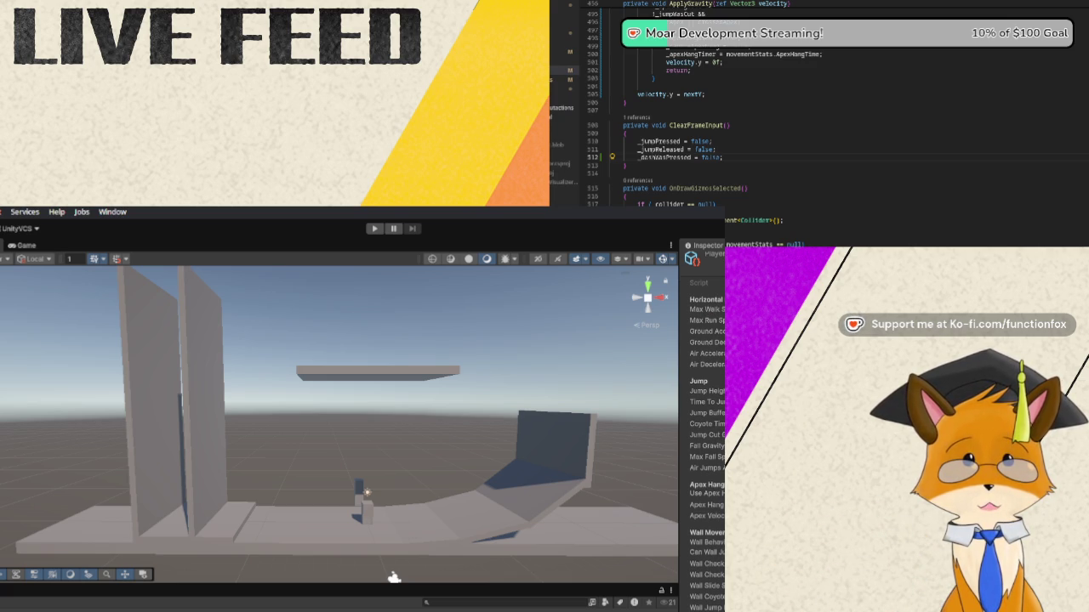
{"action": "left_click", "coordinate": [374, 228]}
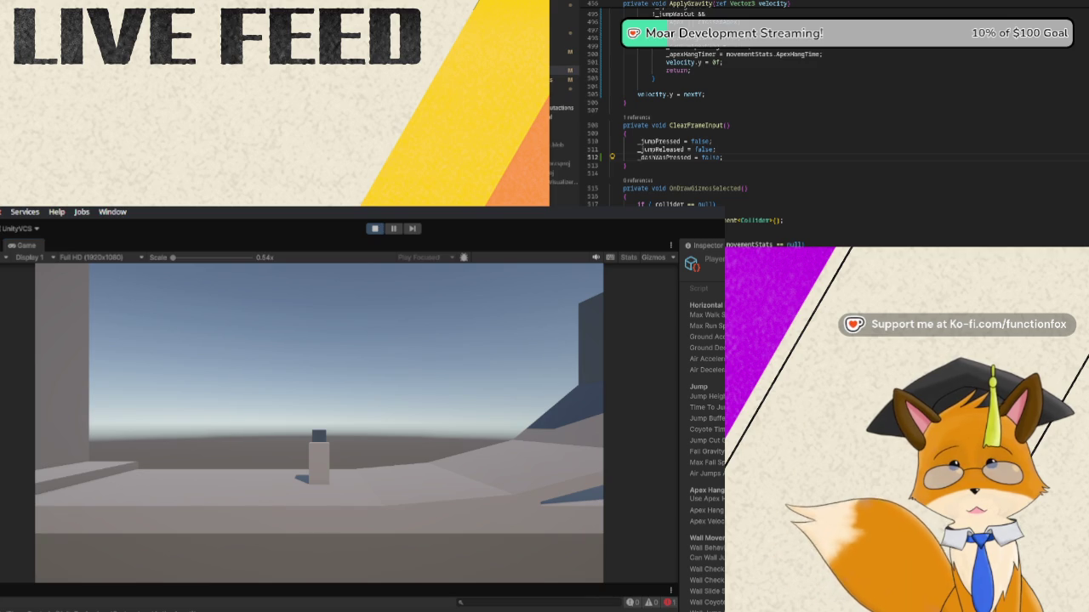
{"action": "left_click", "coordinate": [372, 230]}
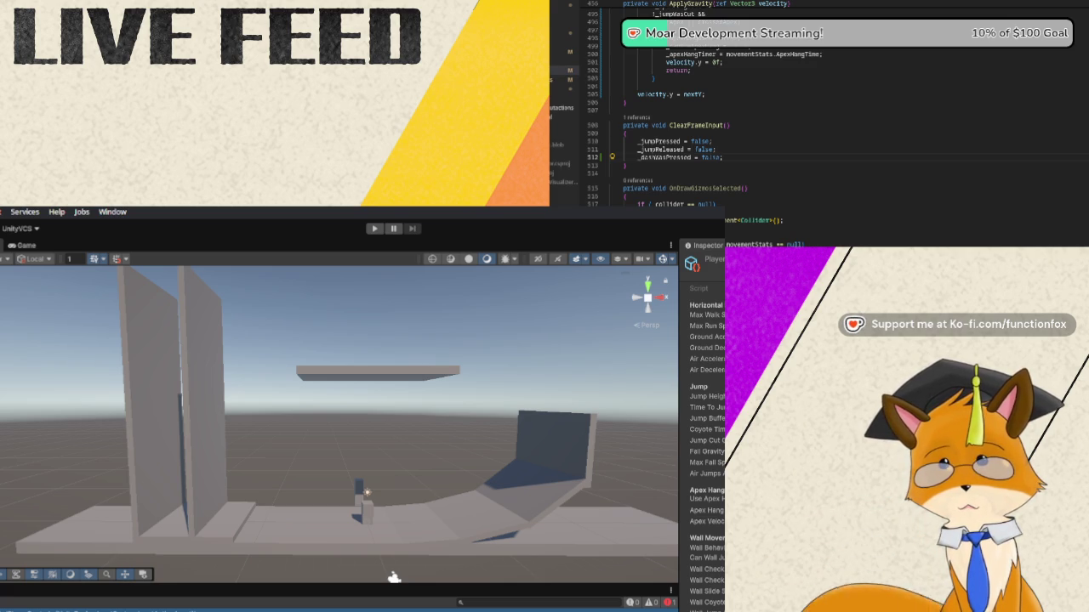
Select the player character in the Unity scene to view its Player Input component
{"action": "left_click", "coordinate": [361, 506]}
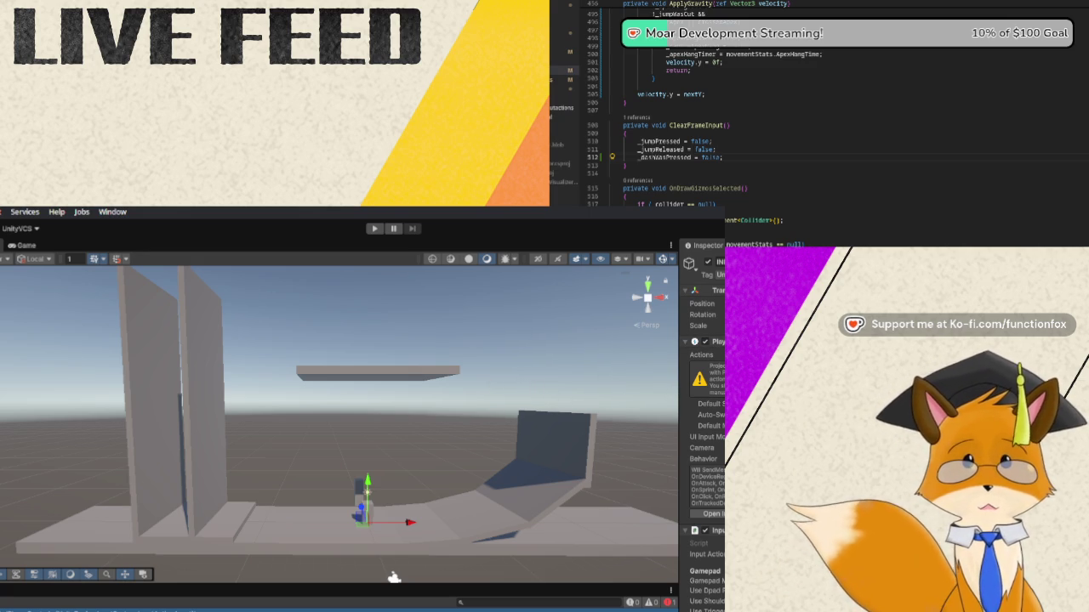
{"action": "scroll", "coordinate": [701, 426], "scroll_direction": "down", "scroll_amount": 2}
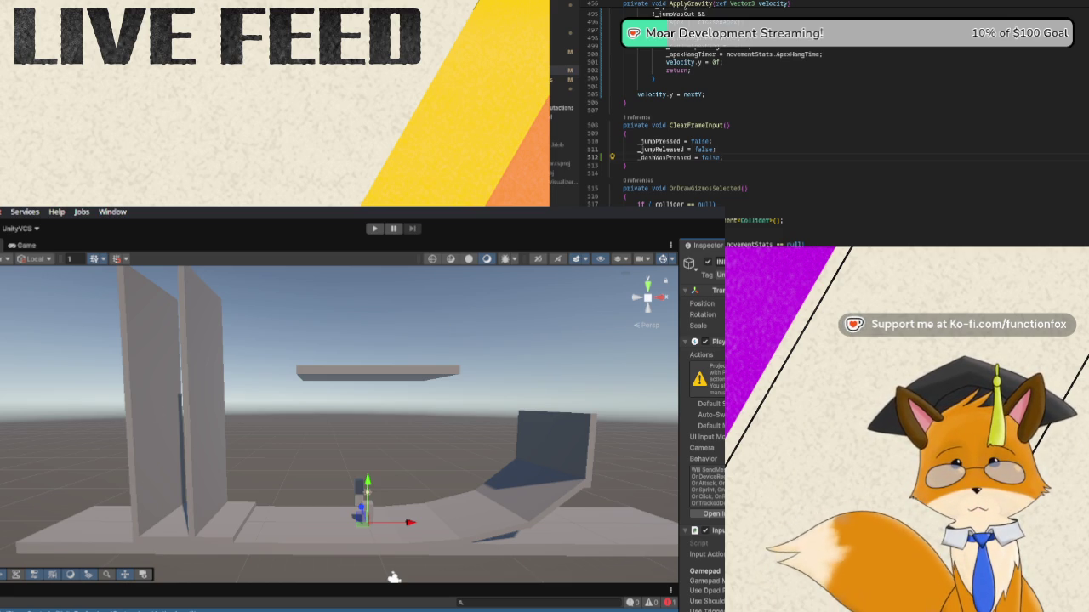
Navigate from Update() up to the field declarations and the Awake() action lookups
{"action": "key", "text": "ctrl+minus"}
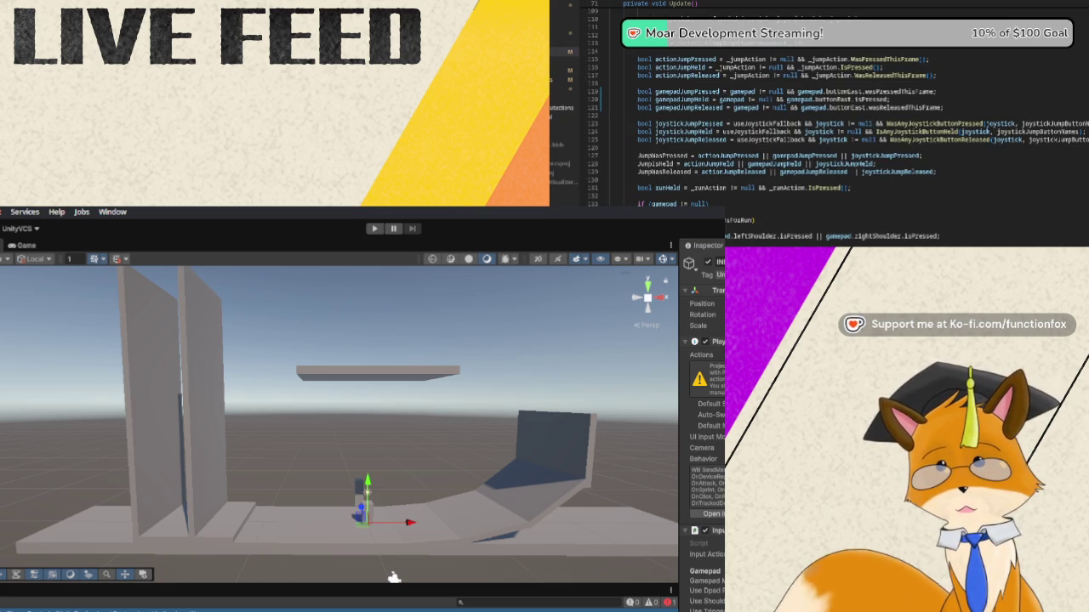
{"action": "scroll", "coordinate": [851, 136], "scroll_direction": "up", "scroll_amount": 10}
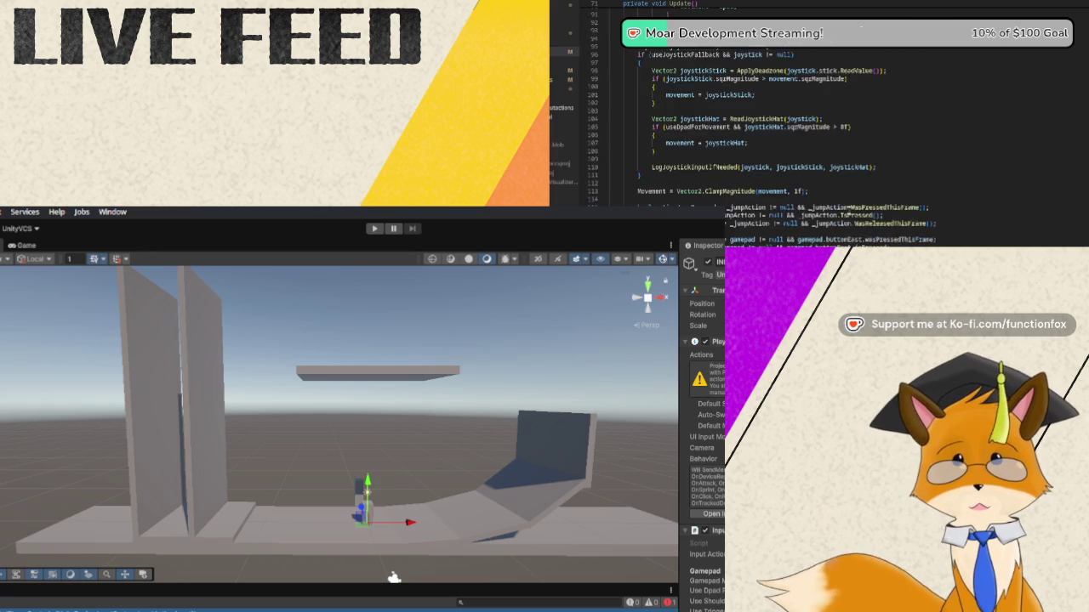
{"action": "scroll", "coordinate": [850, 136], "scroll_direction": "up", "scroll_amount": 13}
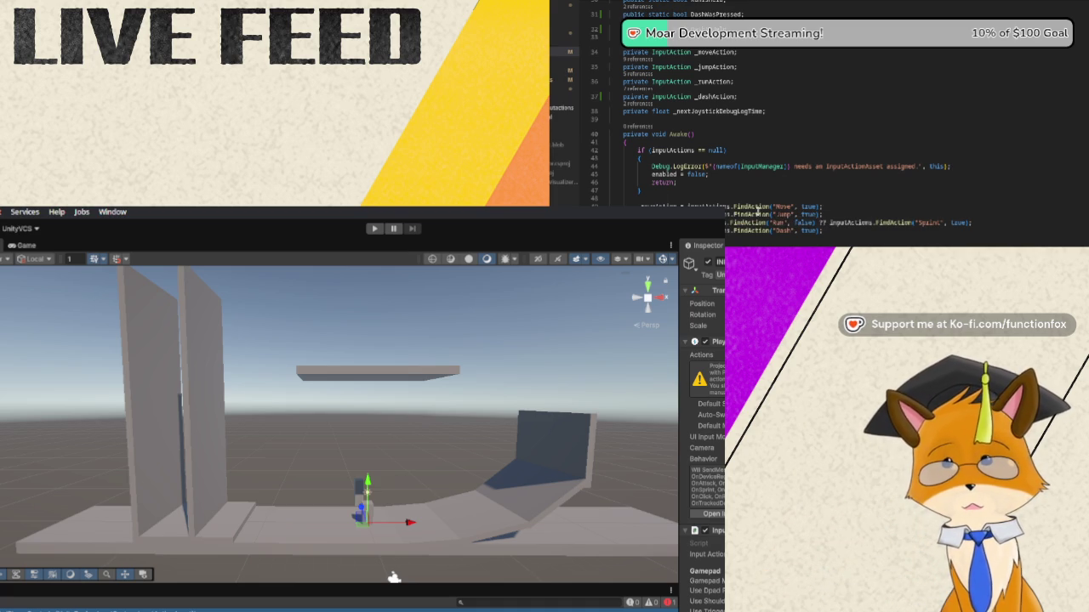
Change FindAction("Dash", true) to false, then start Play mode in Unity
{"action": "double_click", "coordinate": [808, 230]}
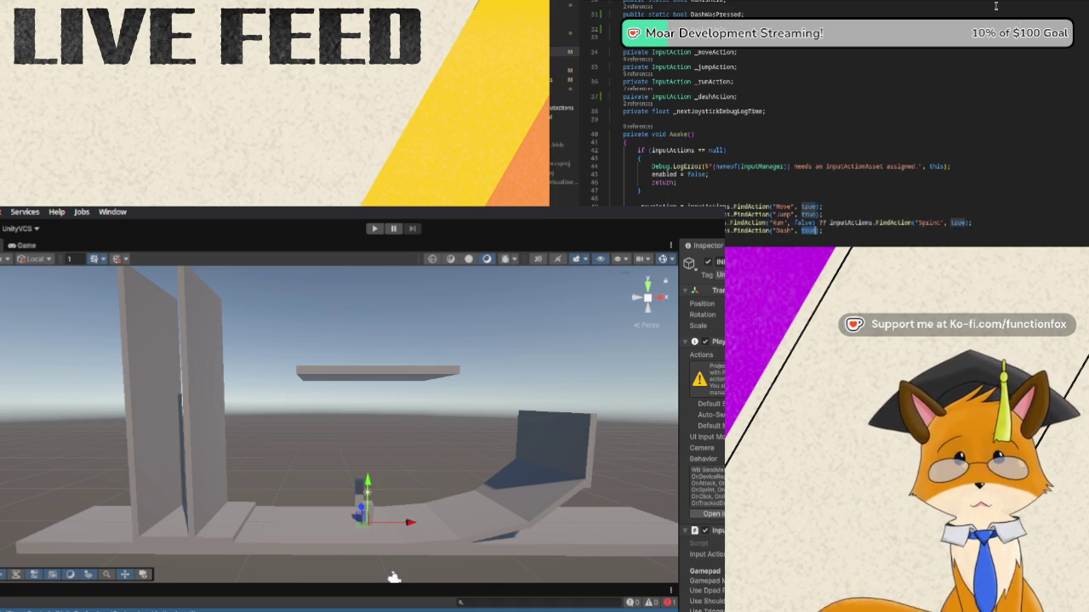
{"action": "type", "text": "false"}
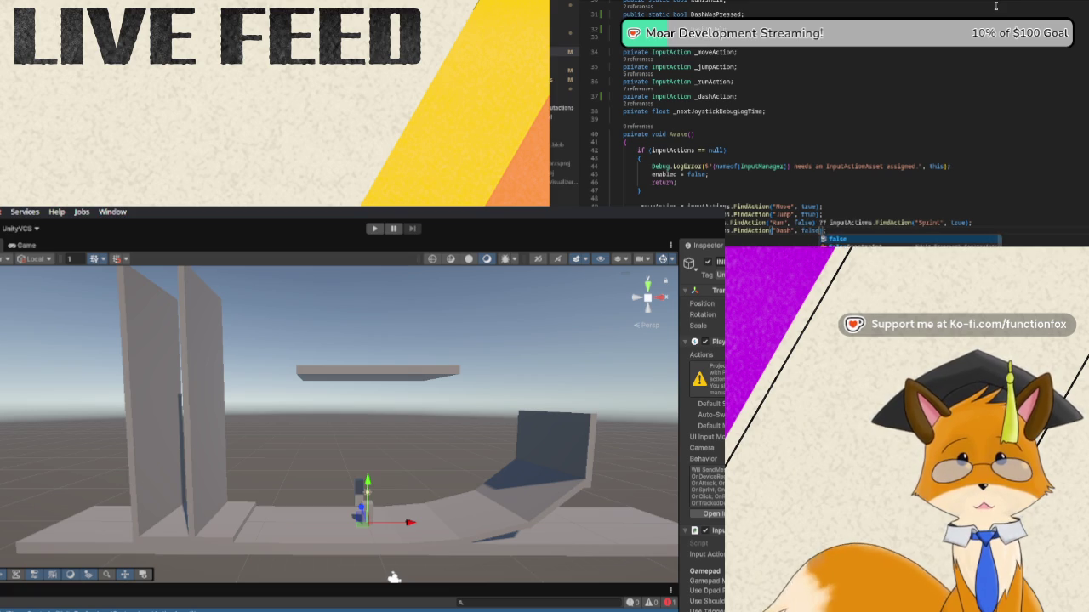
{"action": "left_click", "coordinate": [991, 214]}
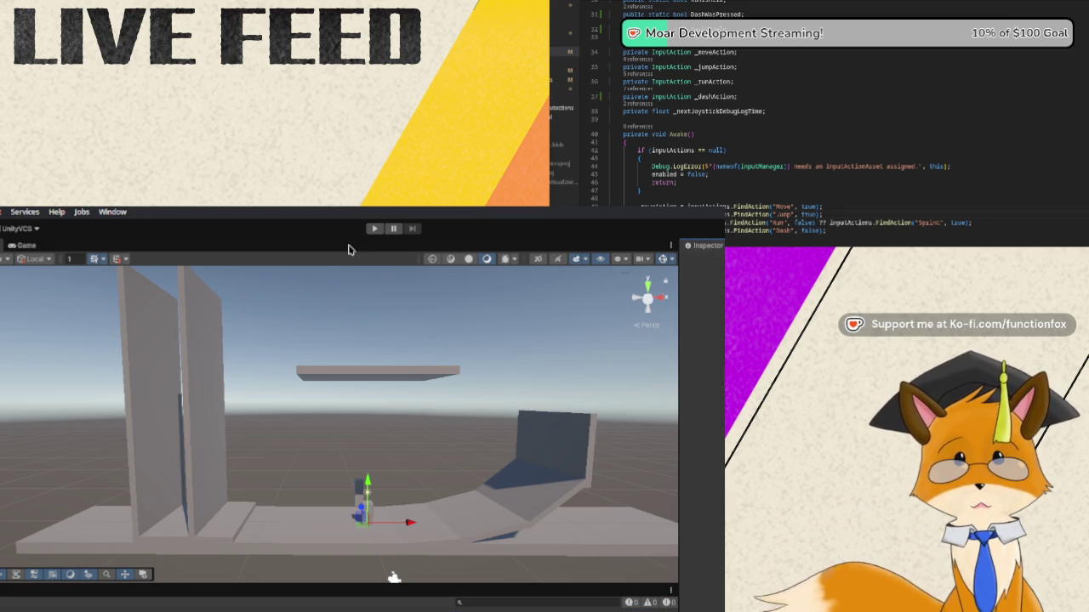
{"action": "left_click", "coordinate": [375, 230]}
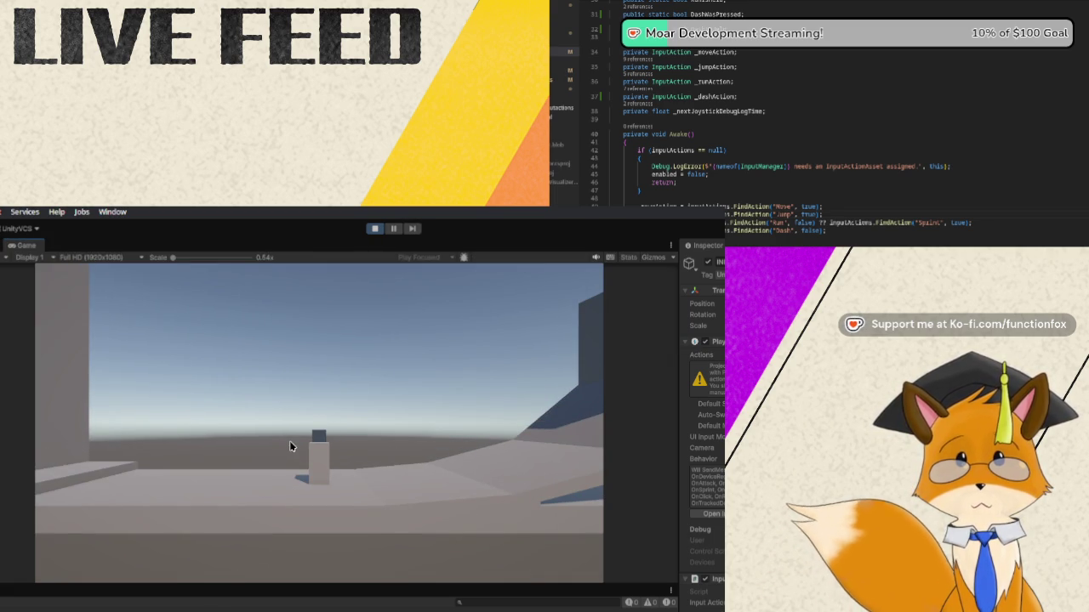
Steer the character around the central pillar, toward the ramp and under the overhang
{"action": "key", "text": "d"}
{"action": "key", "text": "a"}
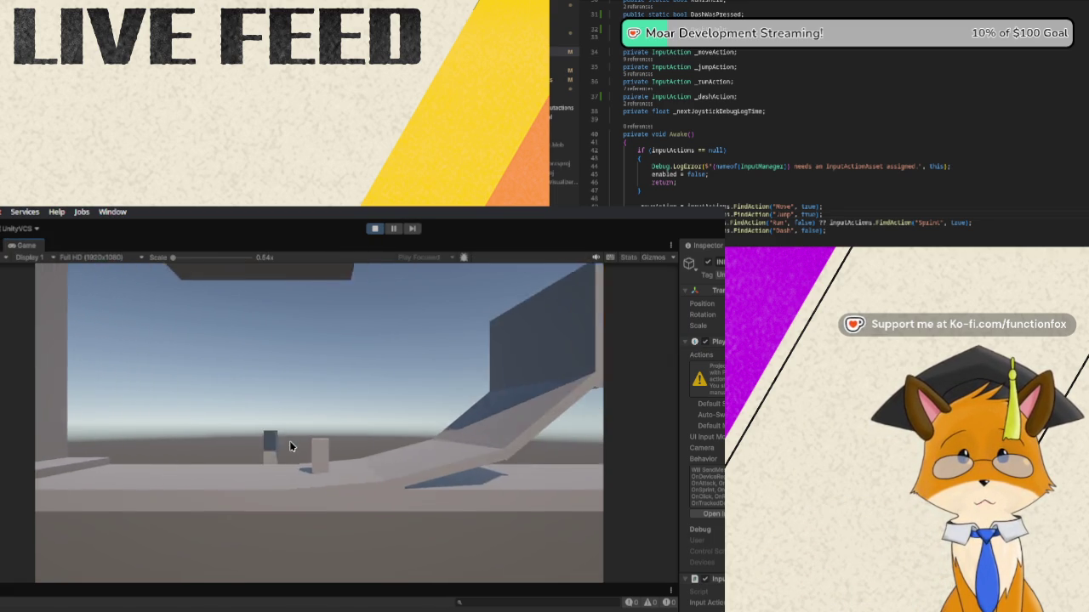
{"action": "key", "text": "d"}
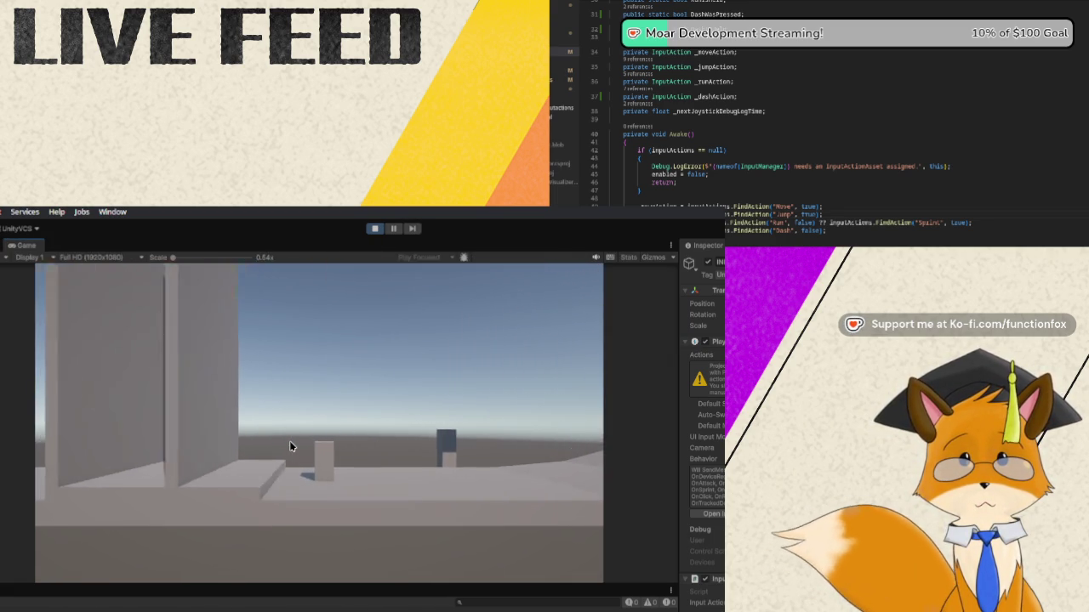
{"action": "key", "text": "d"}
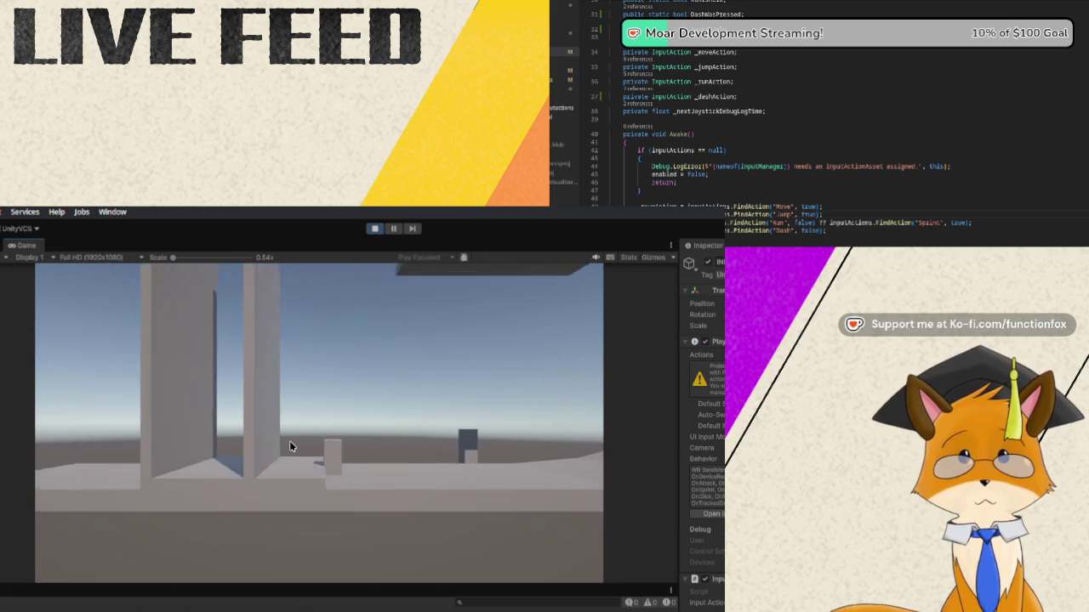
{"action": "key", "text": "a"}
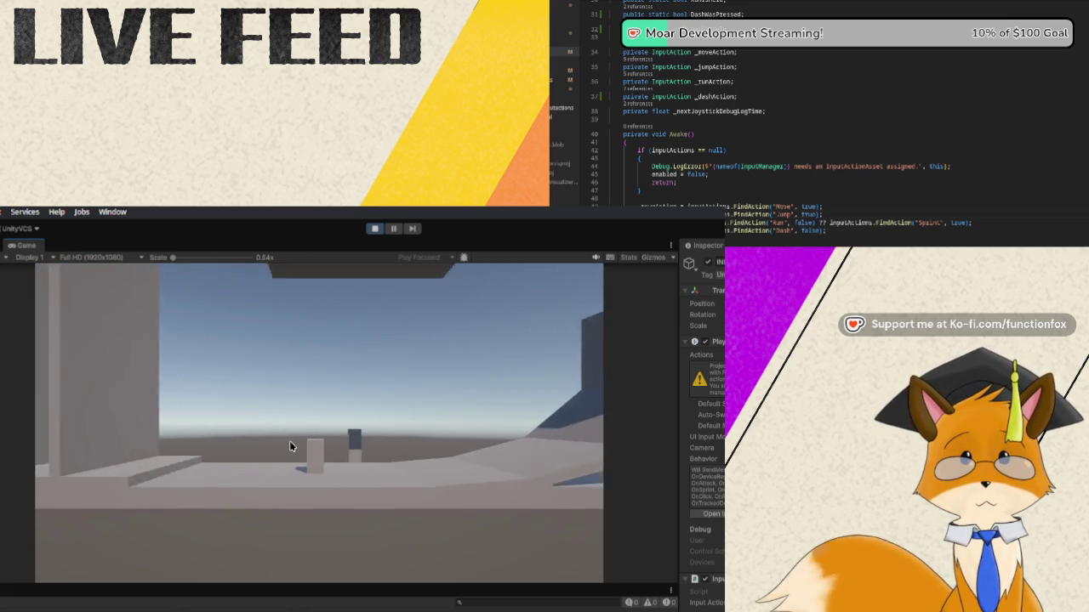
{"action": "key", "text": "a"}
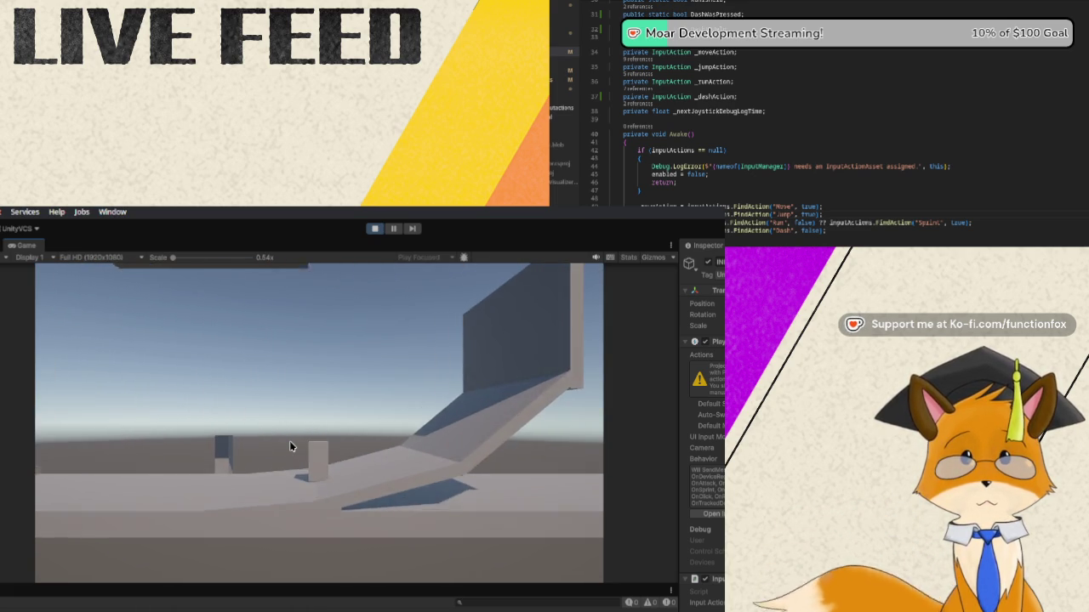
{"action": "key", "text": "d"}
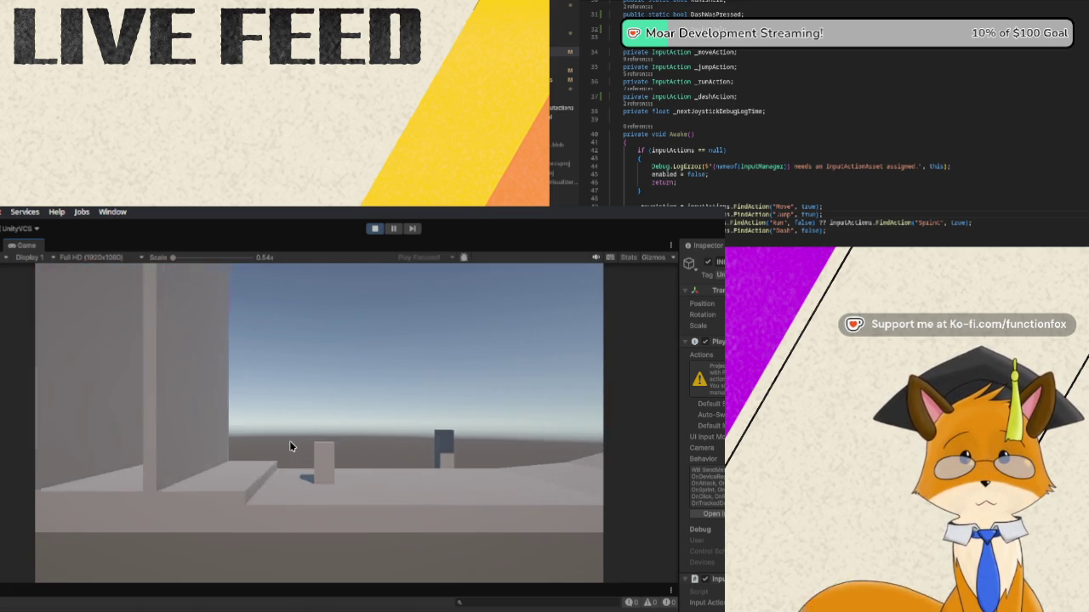
{"action": "key", "text": "a"}
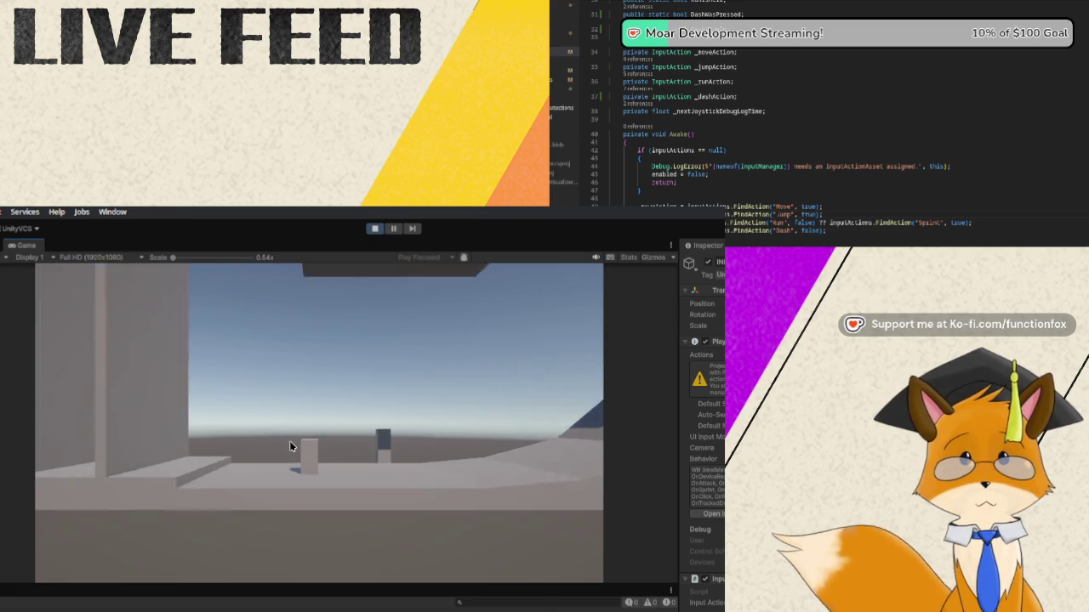
{"action": "key", "text": "d"}
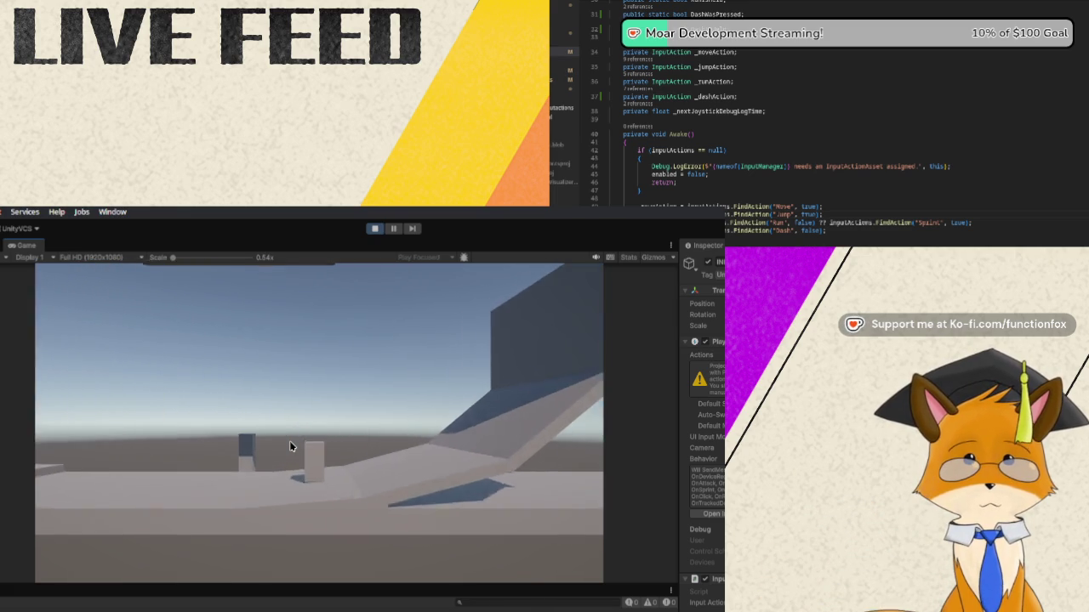
{"action": "key", "text": "a"}
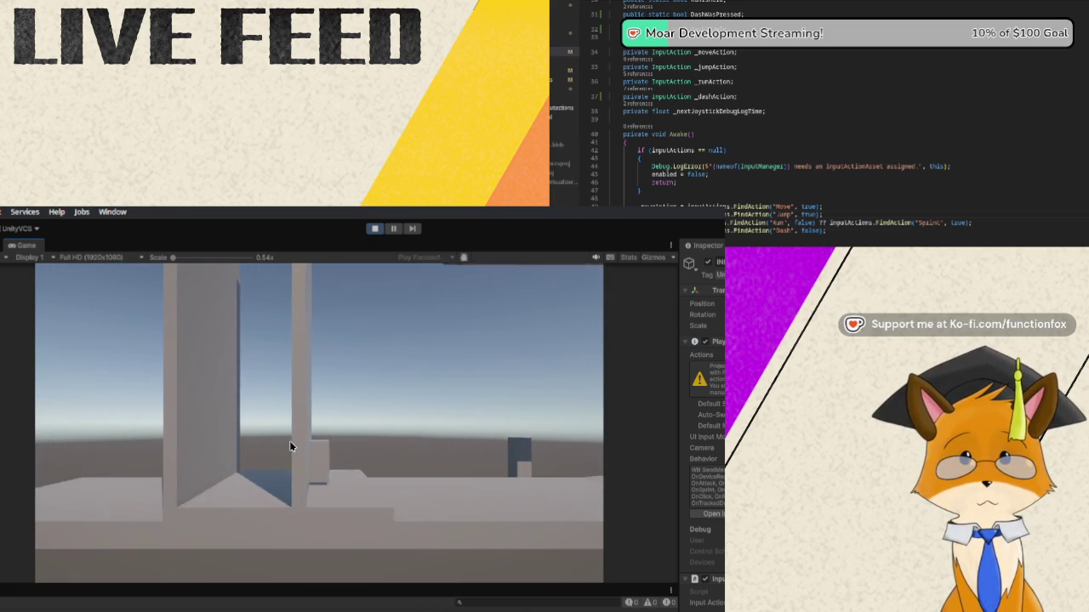
{"action": "key", "text": "d"}
Run the character across open ground and test quick turns between pillars and ramp
{"action": "key", "text": "s"}
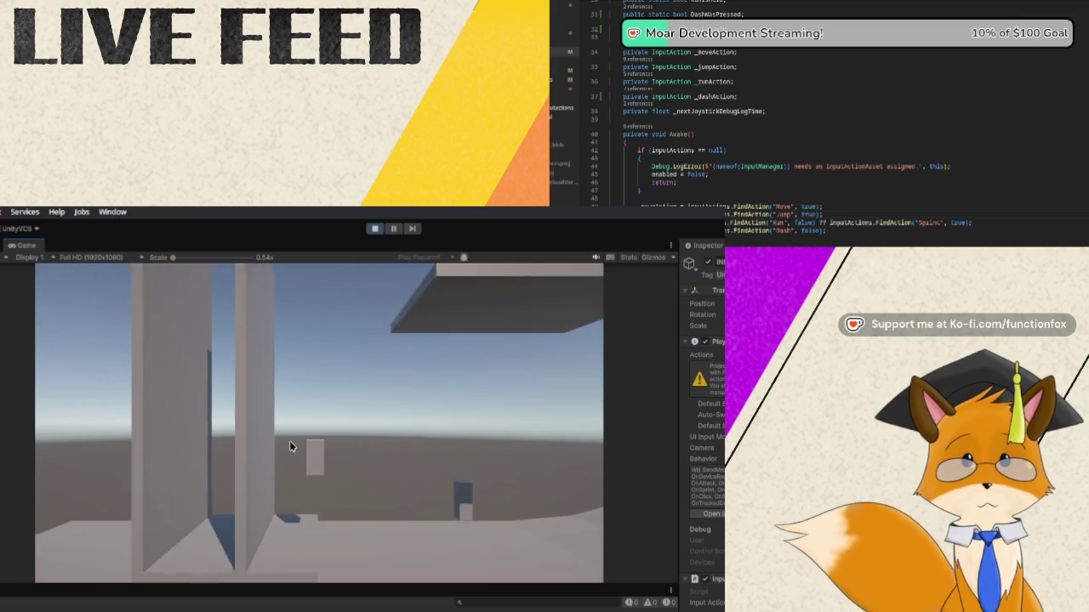
{"action": "key", "text": "w"}
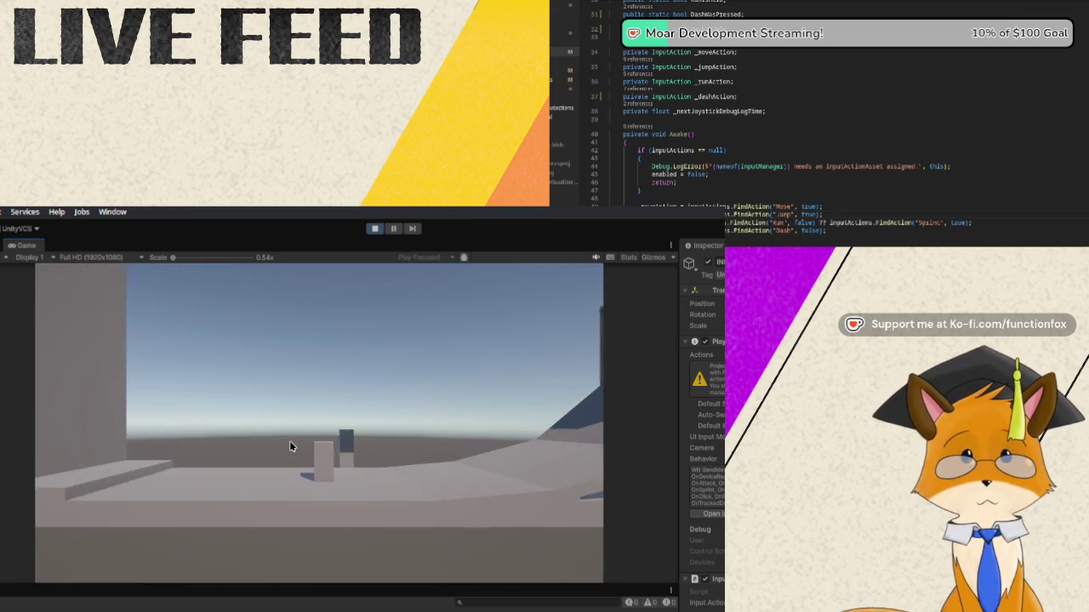
{"action": "key", "text": "a"}
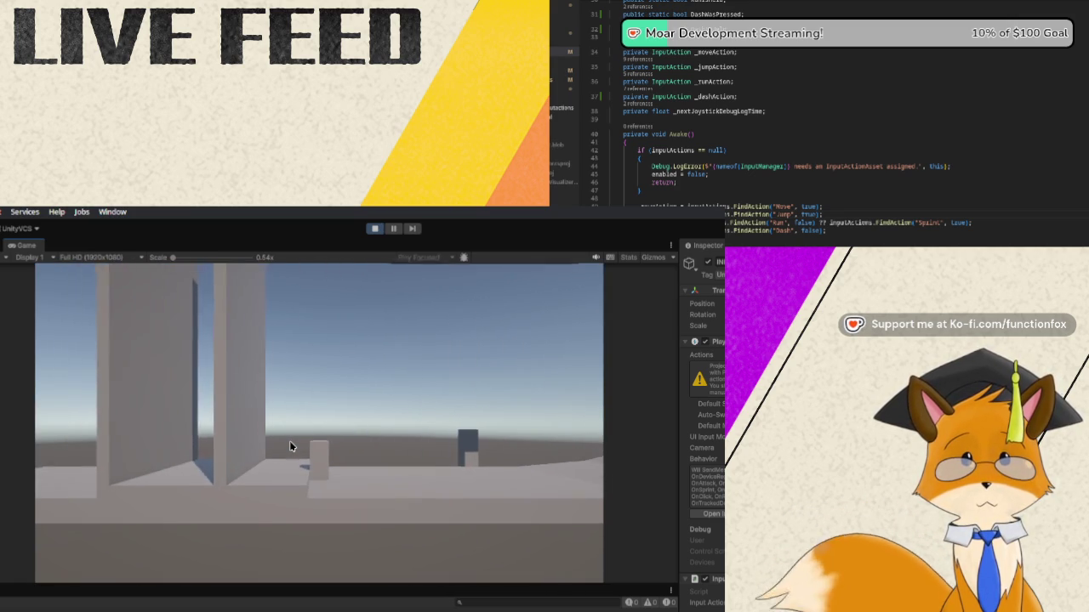
{"action": "key", "text": "d"}
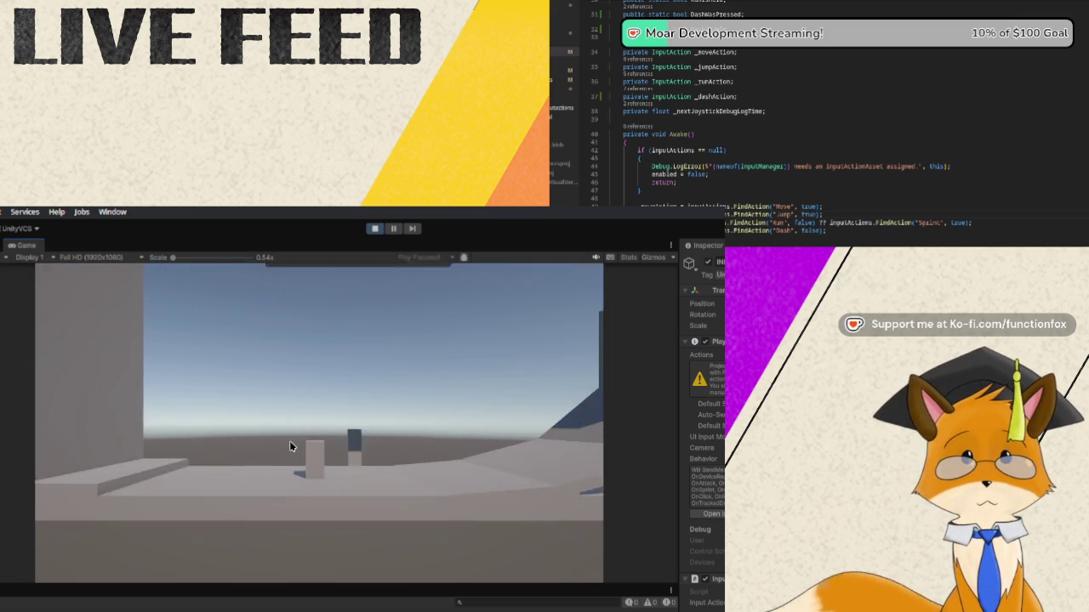
{"action": "key", "text": "a"}
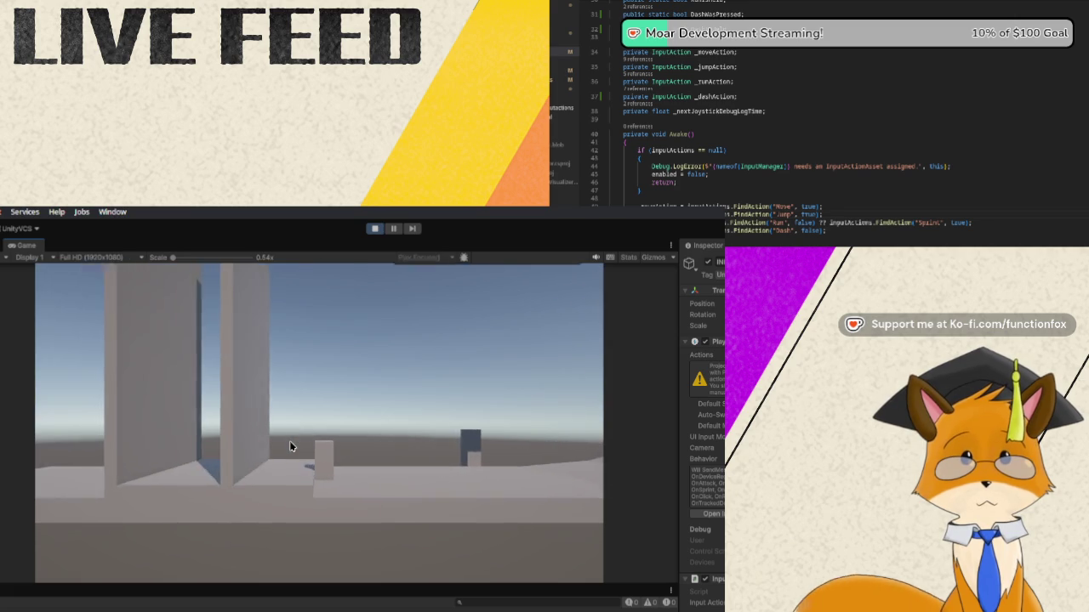
{"action": "key", "text": "d"}
{"action": "key", "text": "a"}
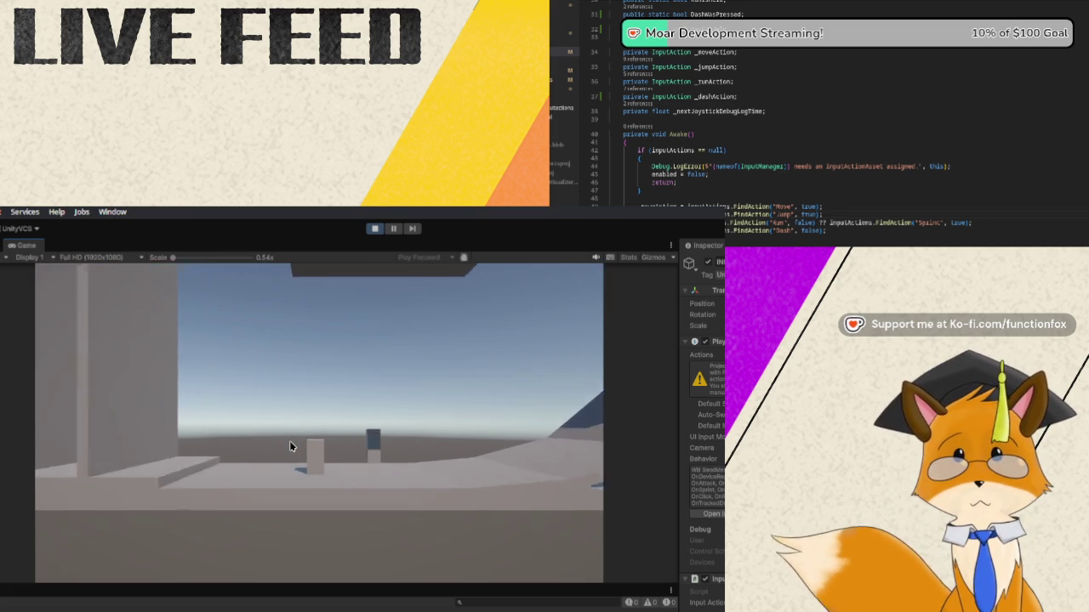
{"action": "key", "text": "d"}
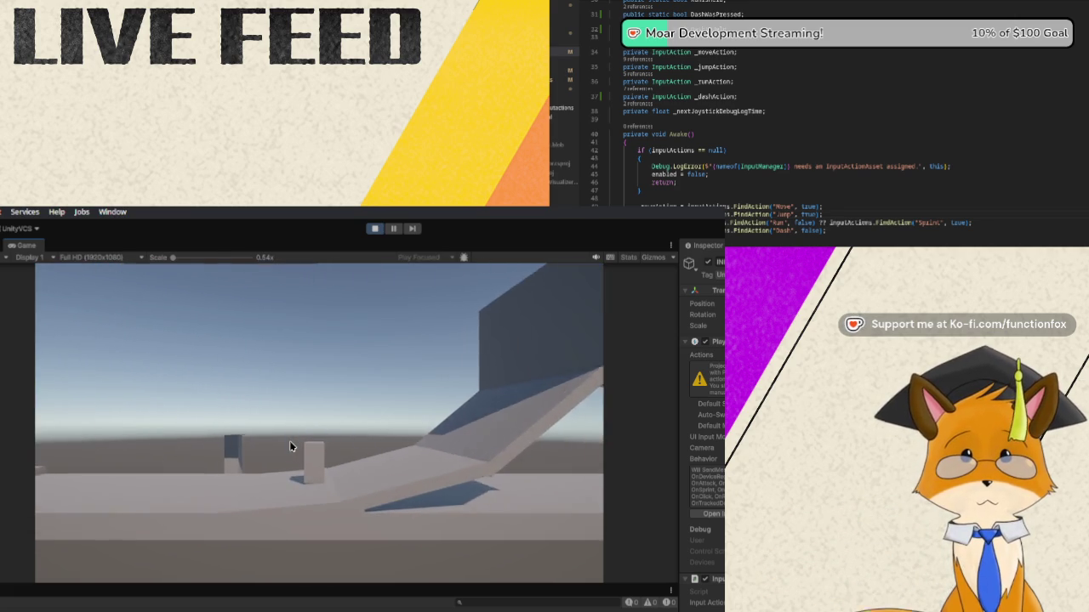
{"action": "key", "text": "a"}
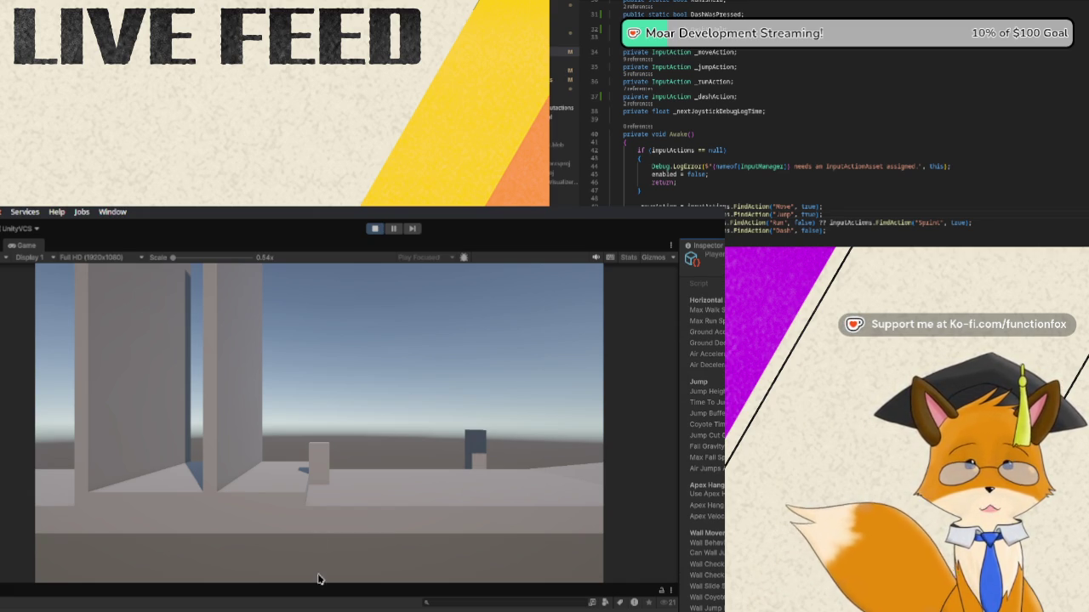
{"action": "key", "text": "d"}
{"action": "key", "text": "d"}
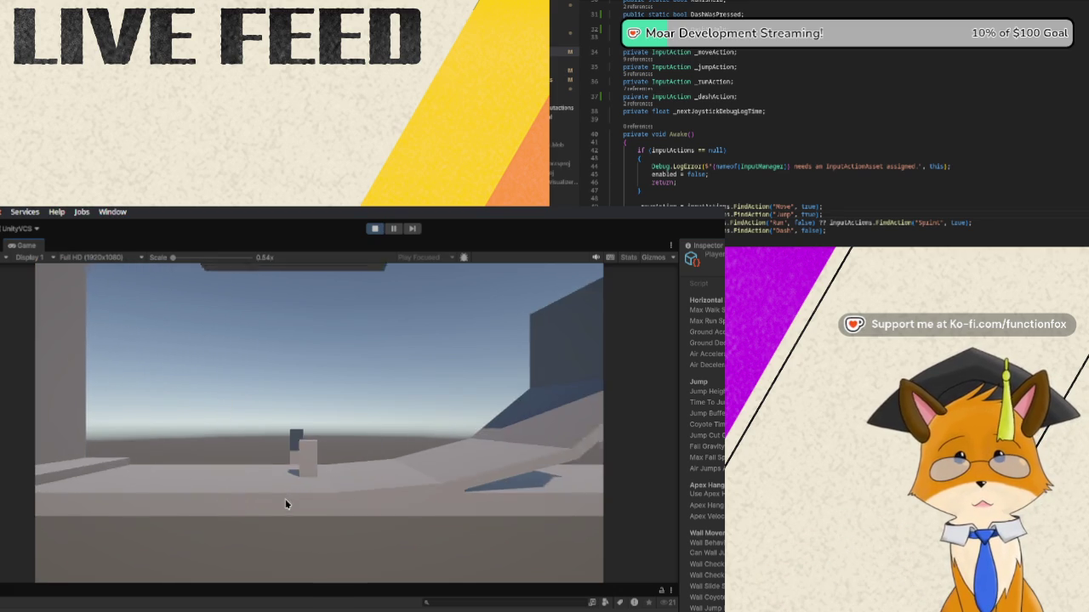
{"action": "key", "text": "a"}
{"action": "key", "text": "w"}
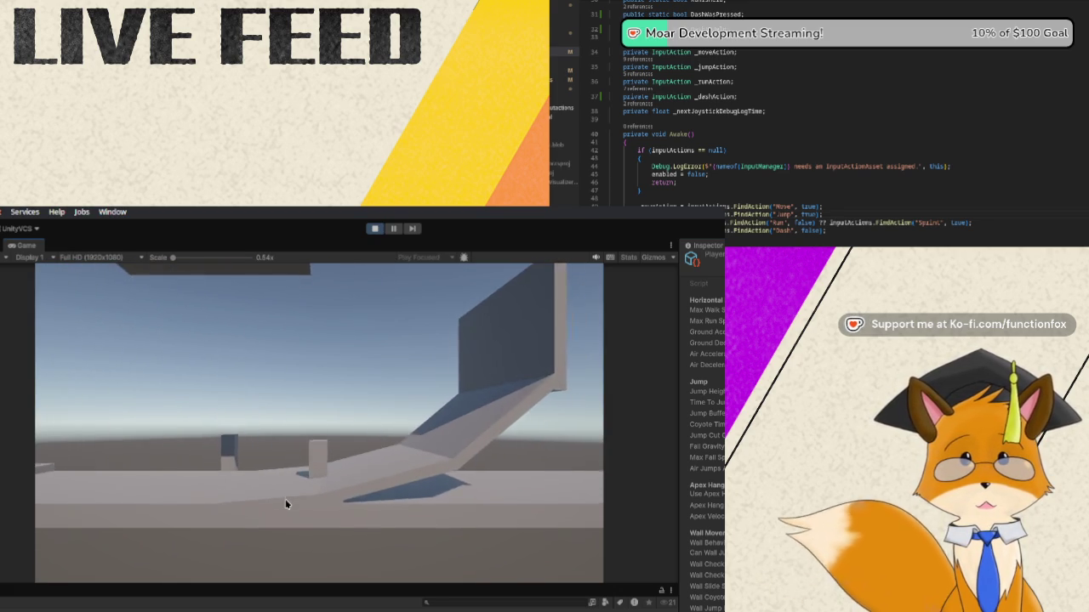
{"action": "key", "text": "w"}
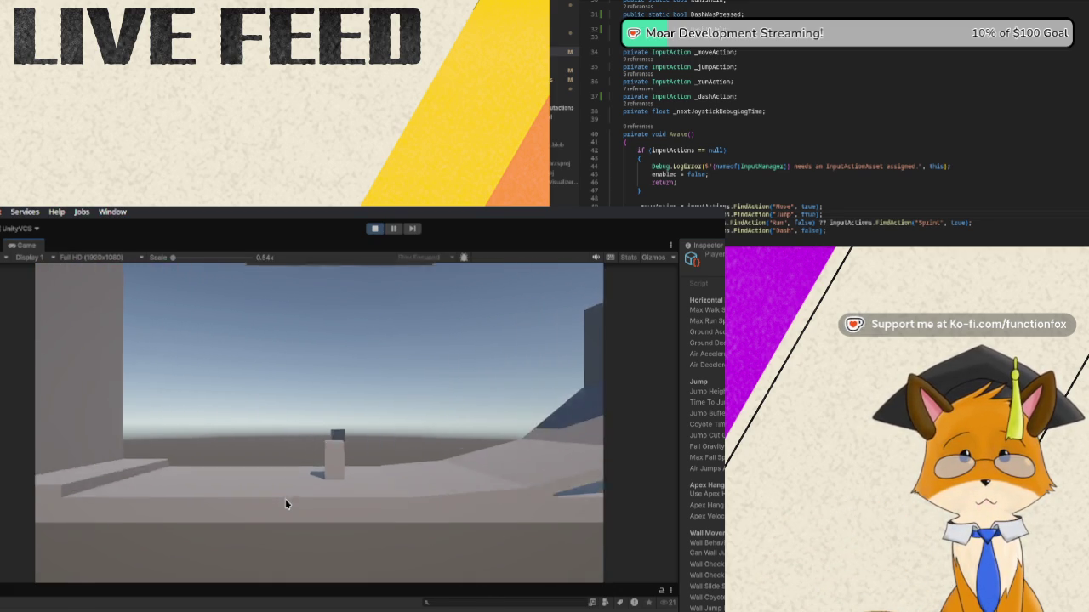
{"action": "key", "text": "w"}
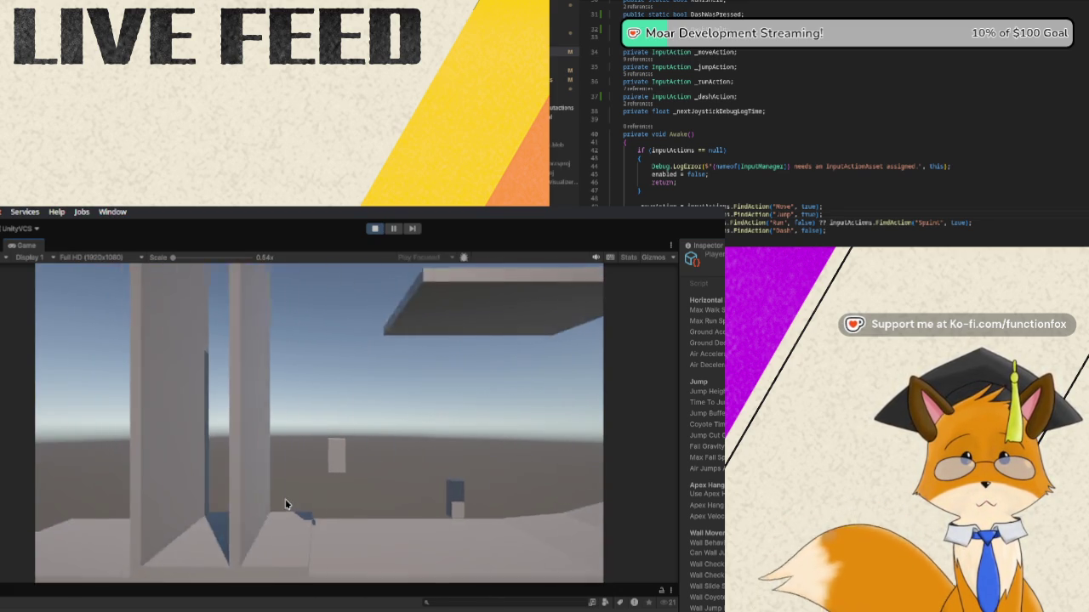
{"action": "key", "text": "w"}
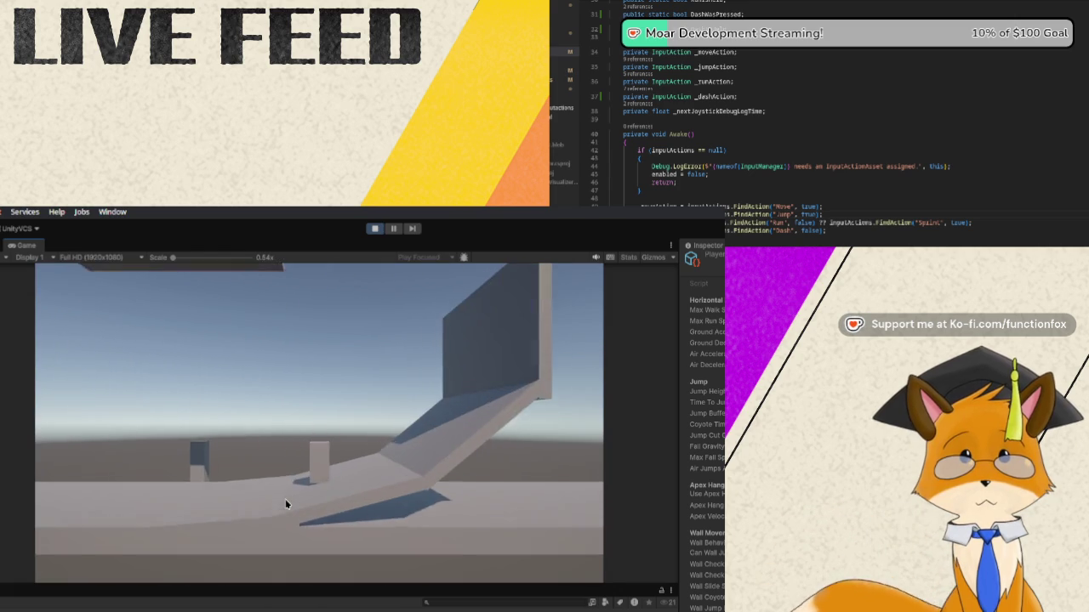
{"action": "key", "text": "w"}
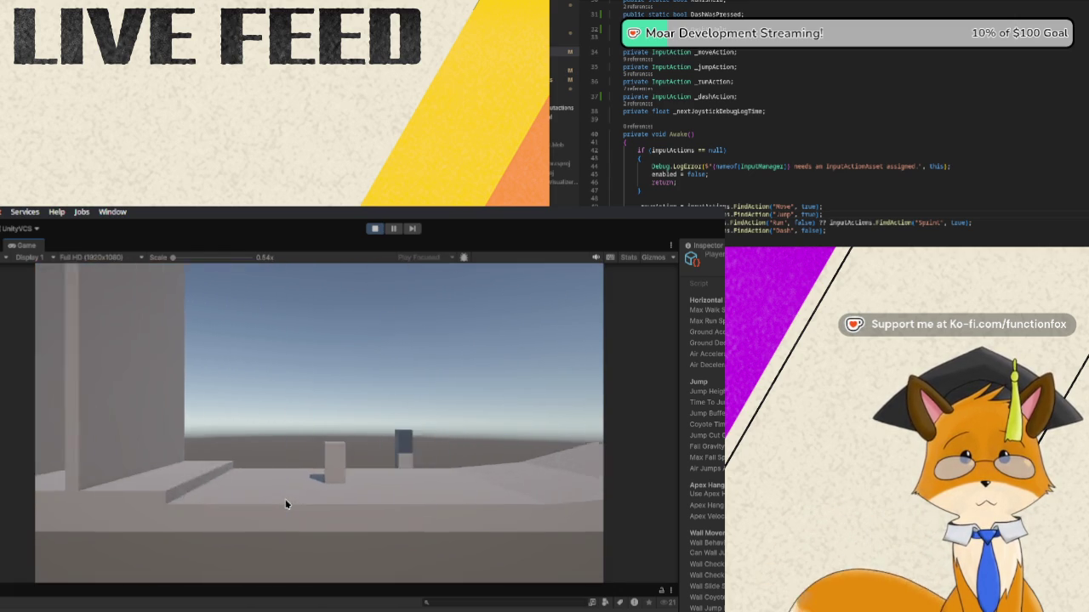
{"action": "key", "text": "w"}
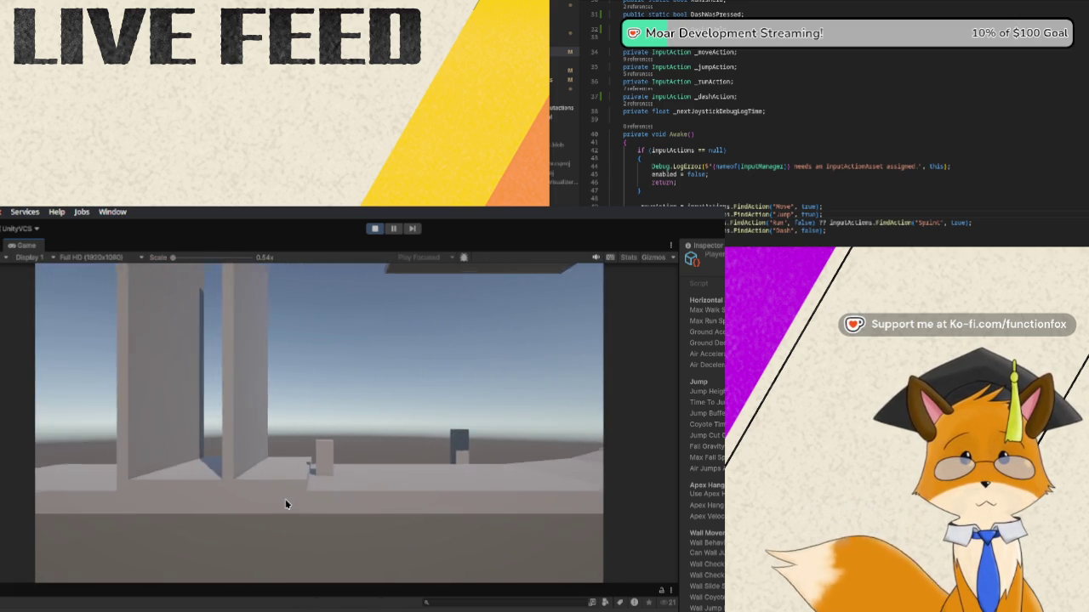
{"action": "key", "text": "w"}
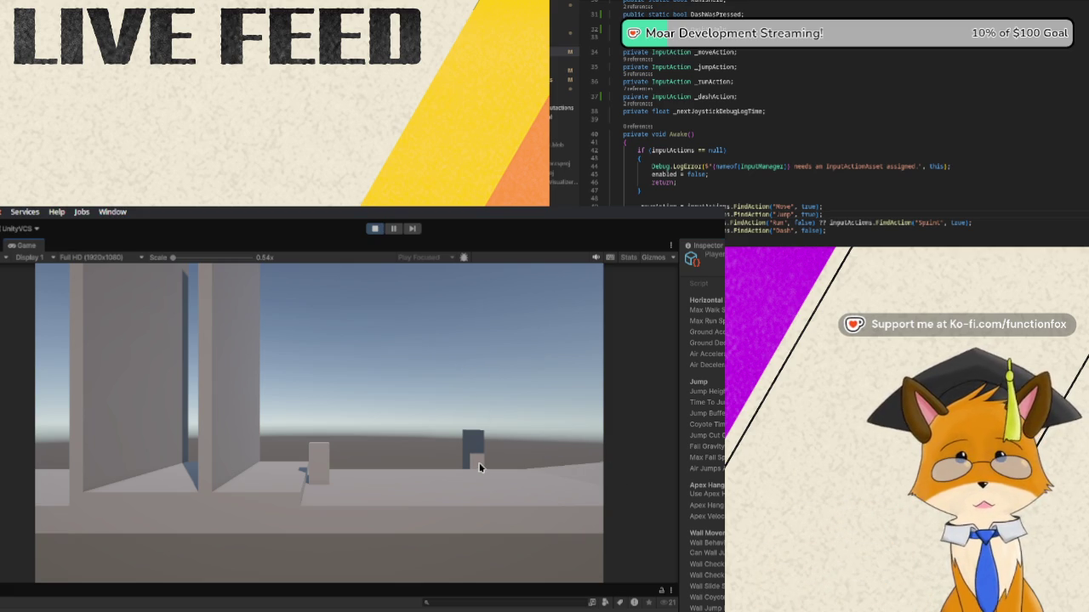
{"action": "key", "text": "a"}
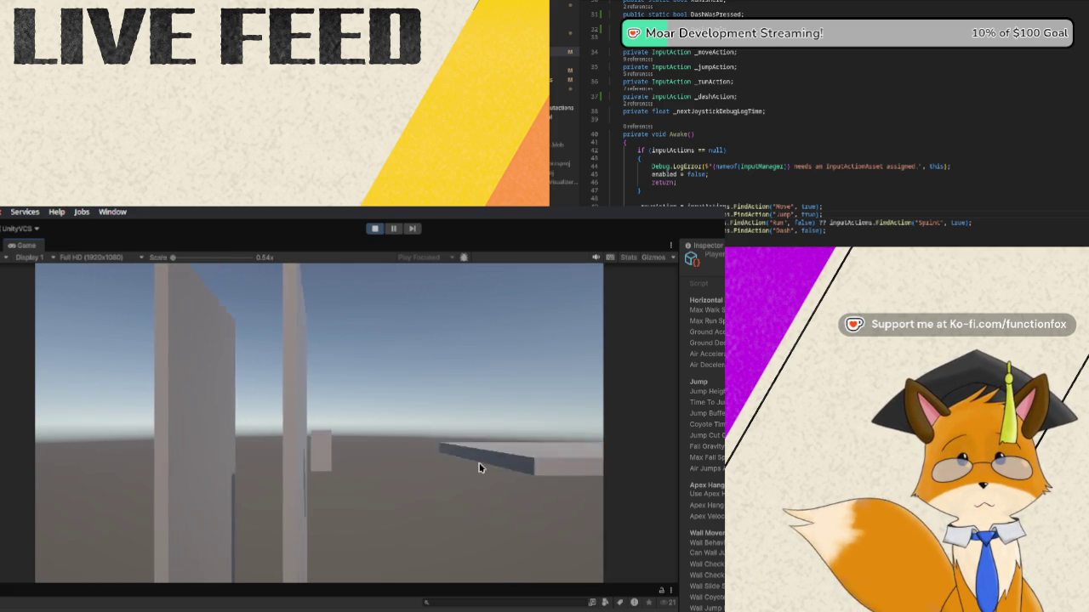
{"action": "key", "text": "space"}
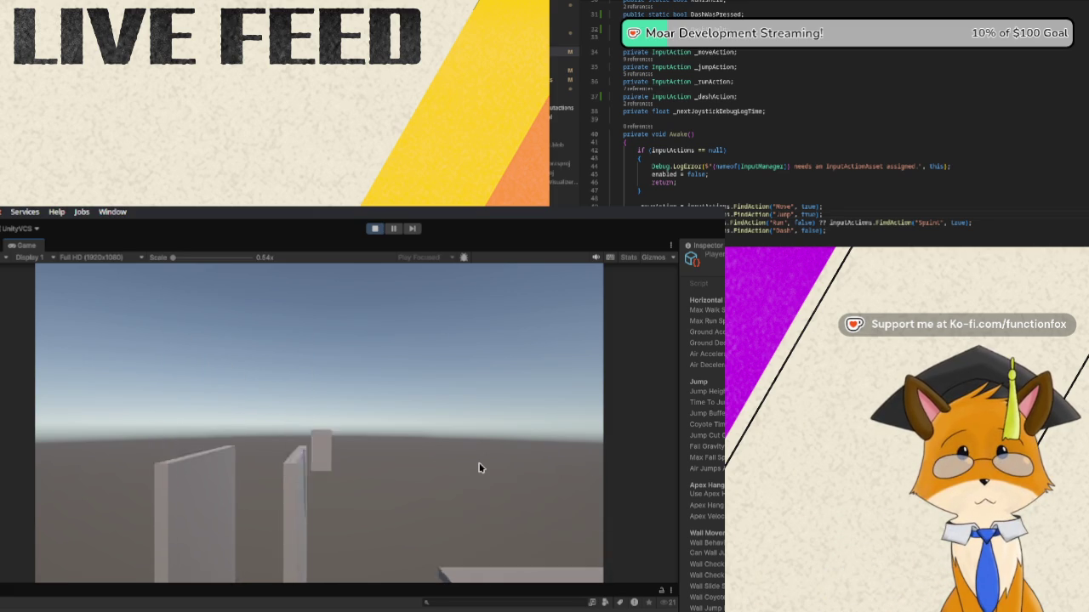
{"action": "key", "text": "a"}
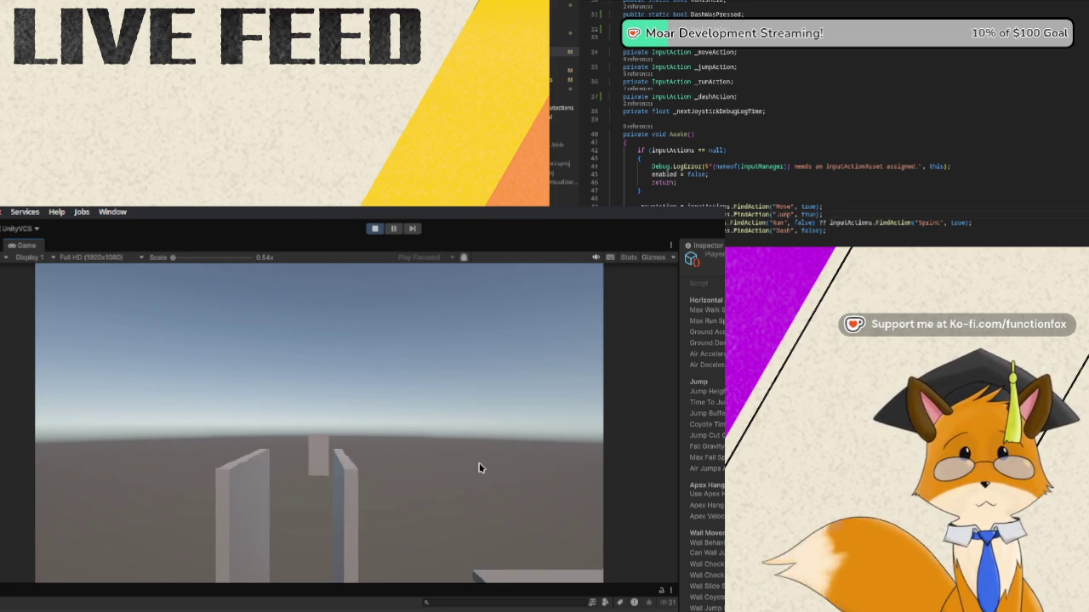
{"action": "key", "text": "d"}
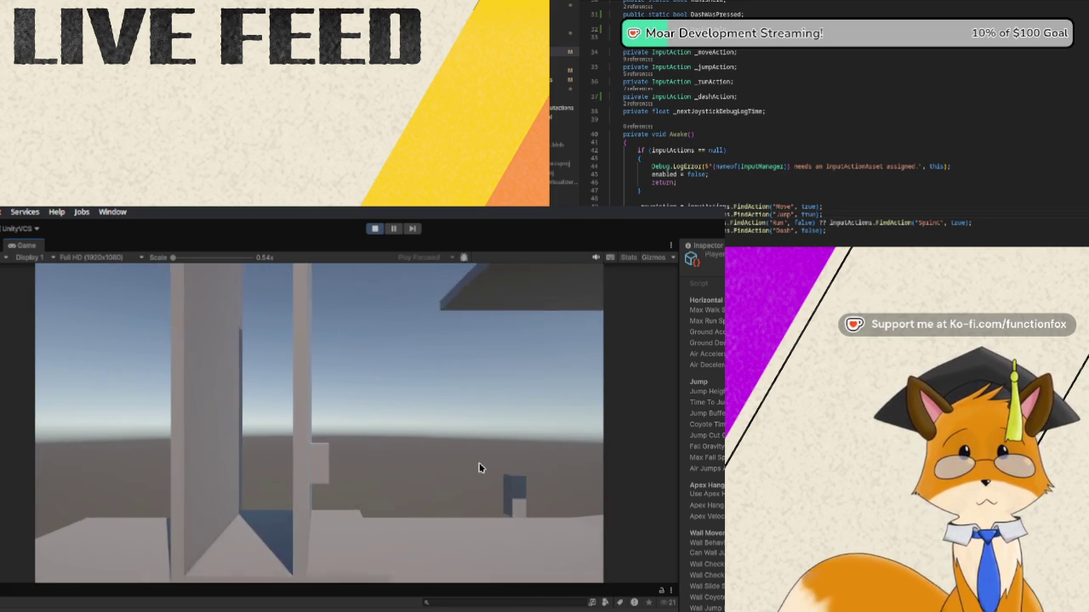
{"action": "key", "text": "space"}
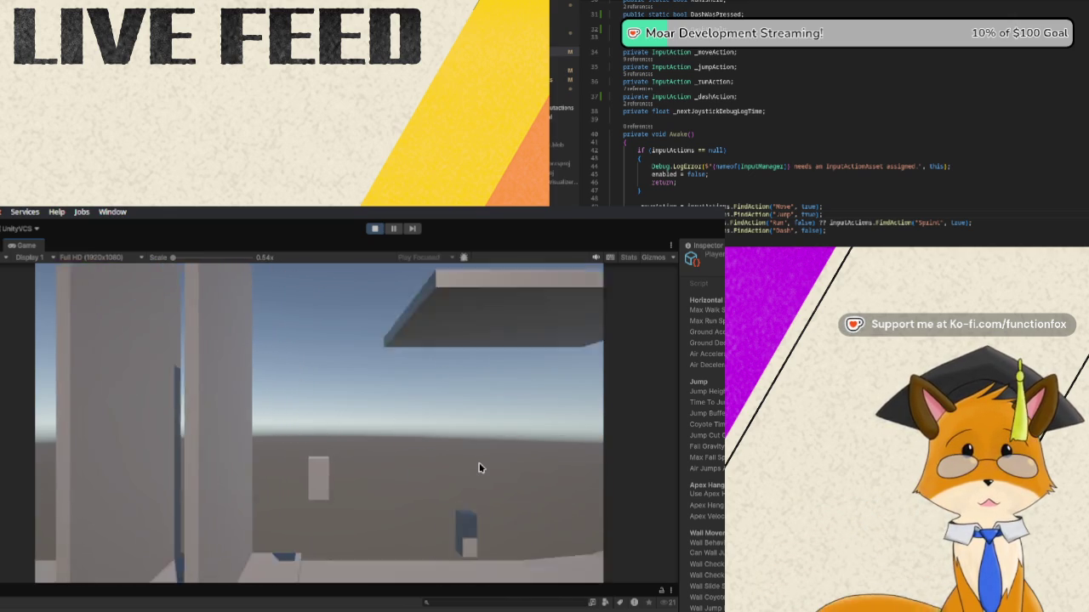
{"action": "key", "text": "d"}
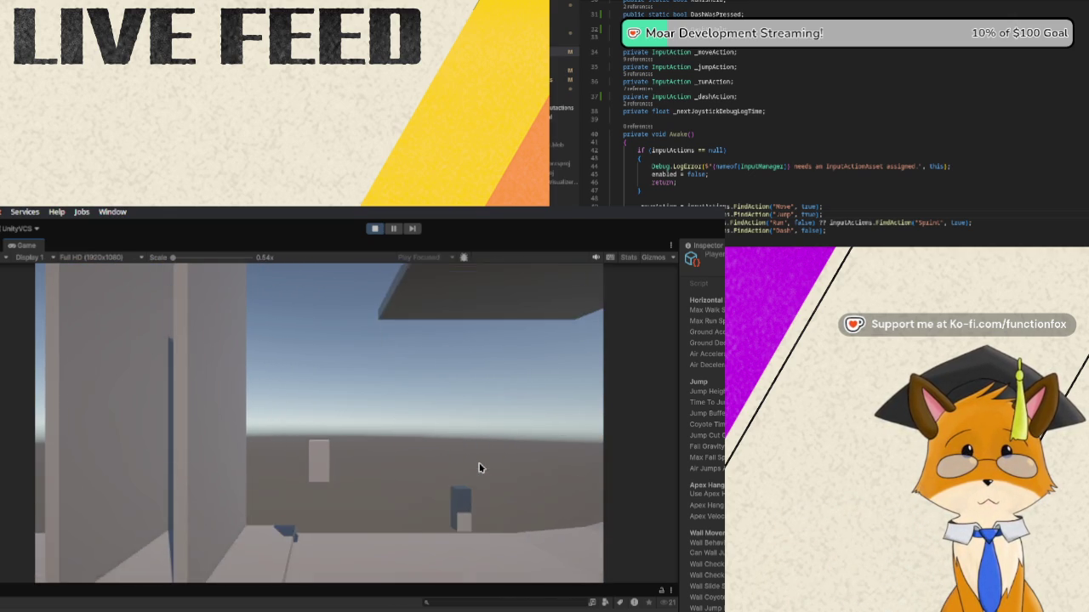
{"action": "key", "text": "space"}
{"action": "key", "text": "space"}
{"action": "key", "text": "space"}
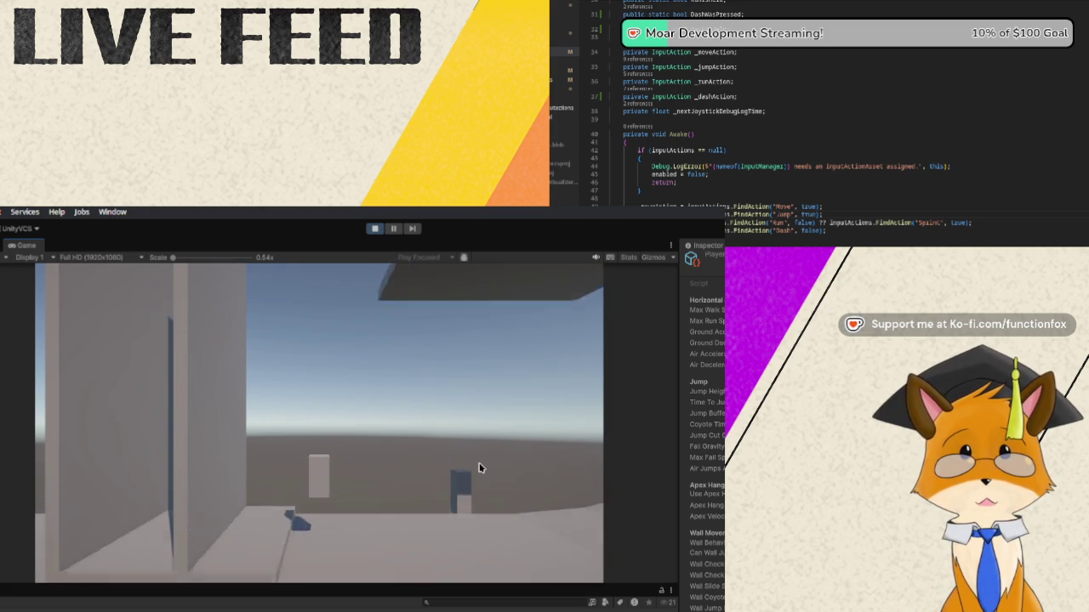
{"action": "key", "text": "a"}
{"action": "key", "text": "space"}
{"action": "key", "text": "space"}
{"action": "key", "text": "space"}
{"action": "key", "text": "space"}
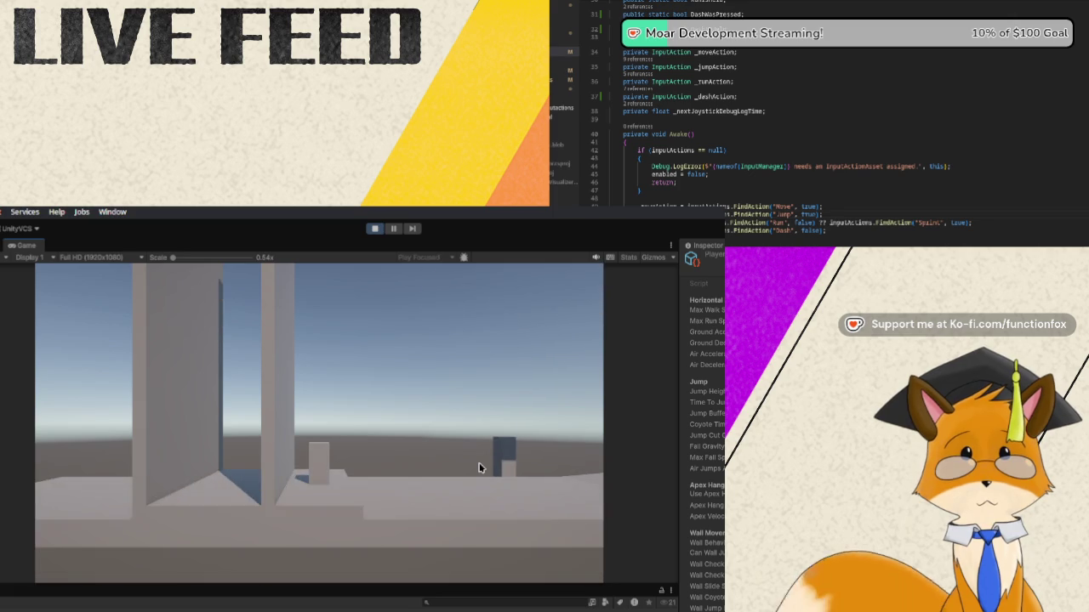
{"action": "key", "text": "space"}
{"action": "key", "text": "space"}
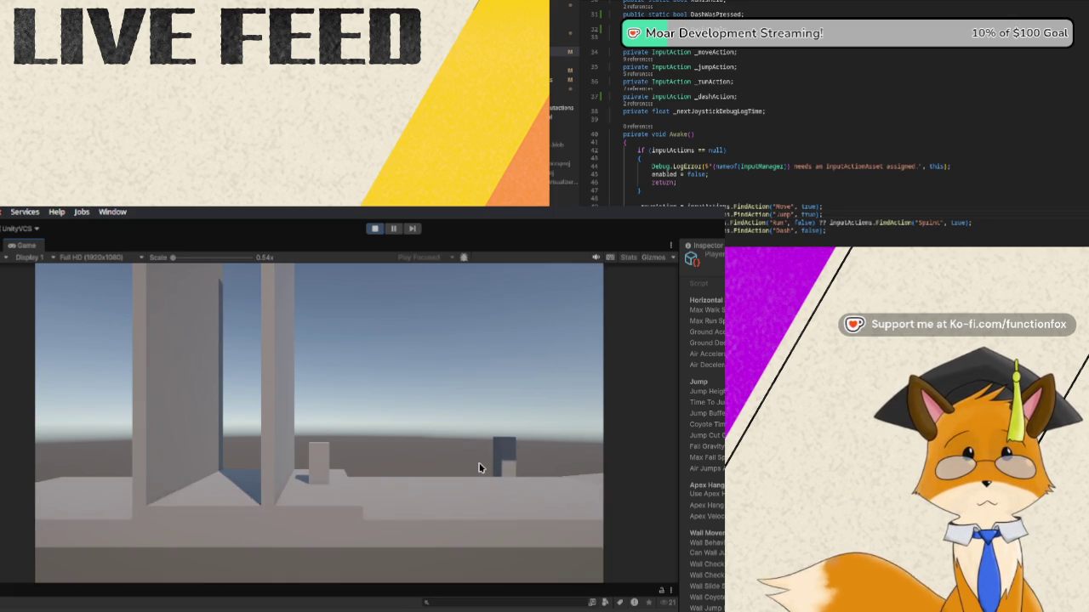
{"action": "key", "text": "space"}
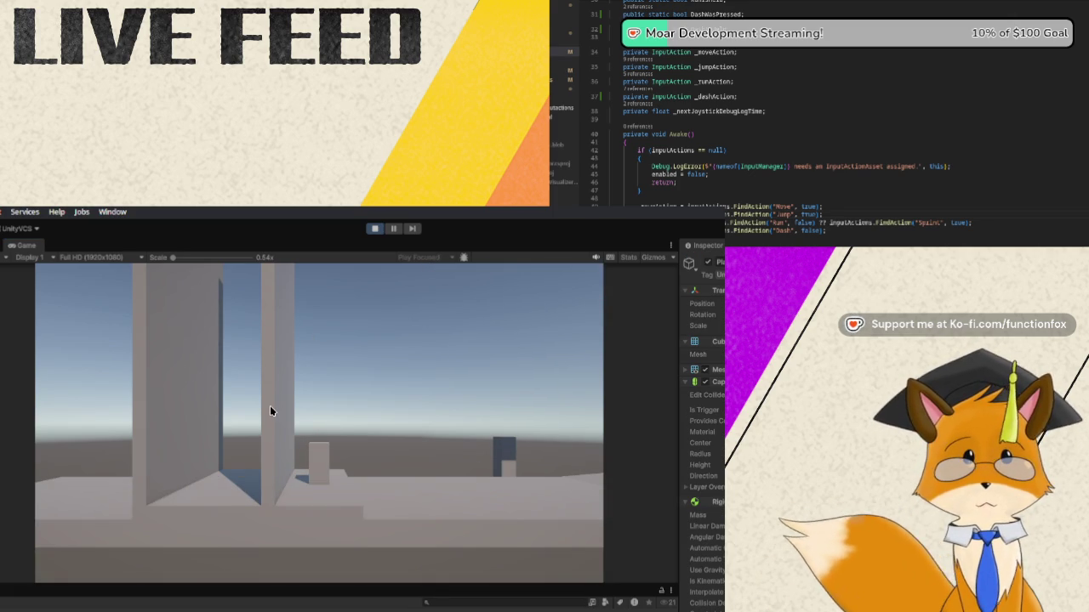
{"action": "key", "text": "space"}
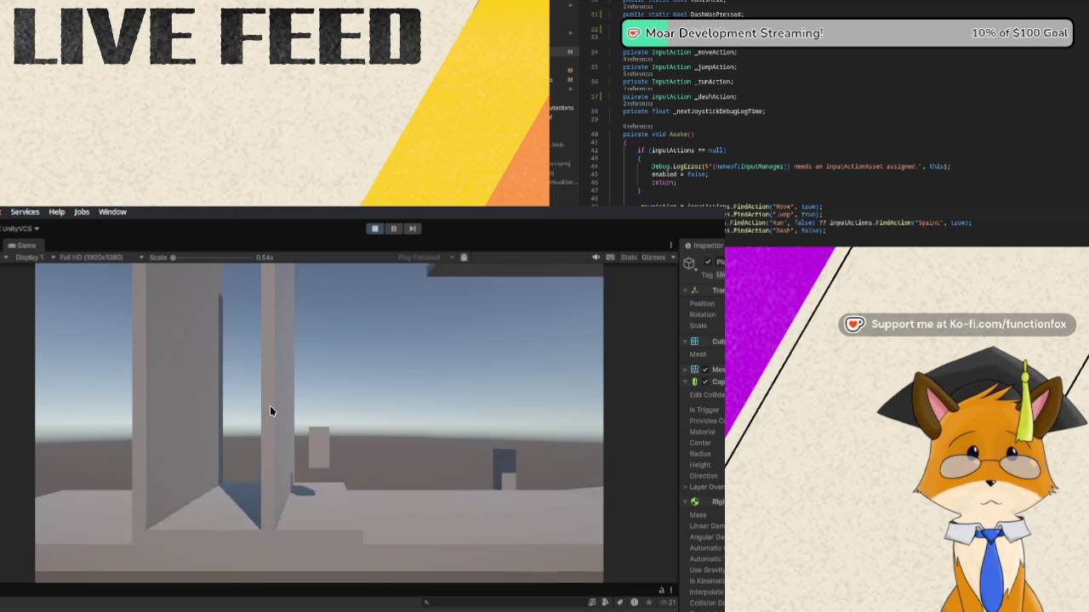
{"action": "key", "text": "space"}
{"action": "key", "text": "w"}
{"action": "key", "text": "space"}
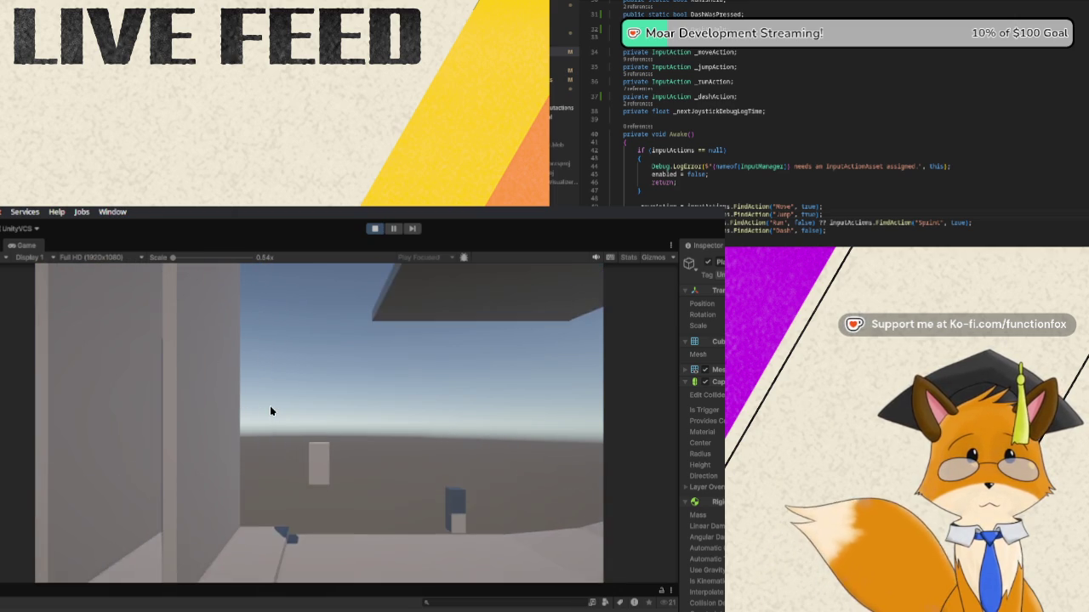
{"action": "key", "text": "space"}
{"action": "key", "text": "space"}
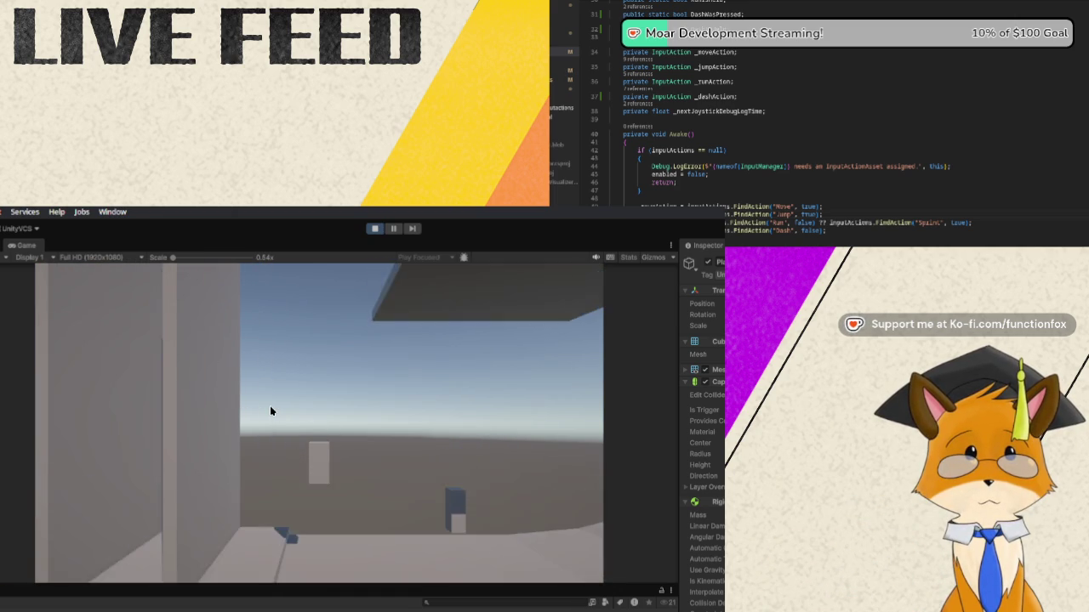
{"action": "key", "text": "space"}
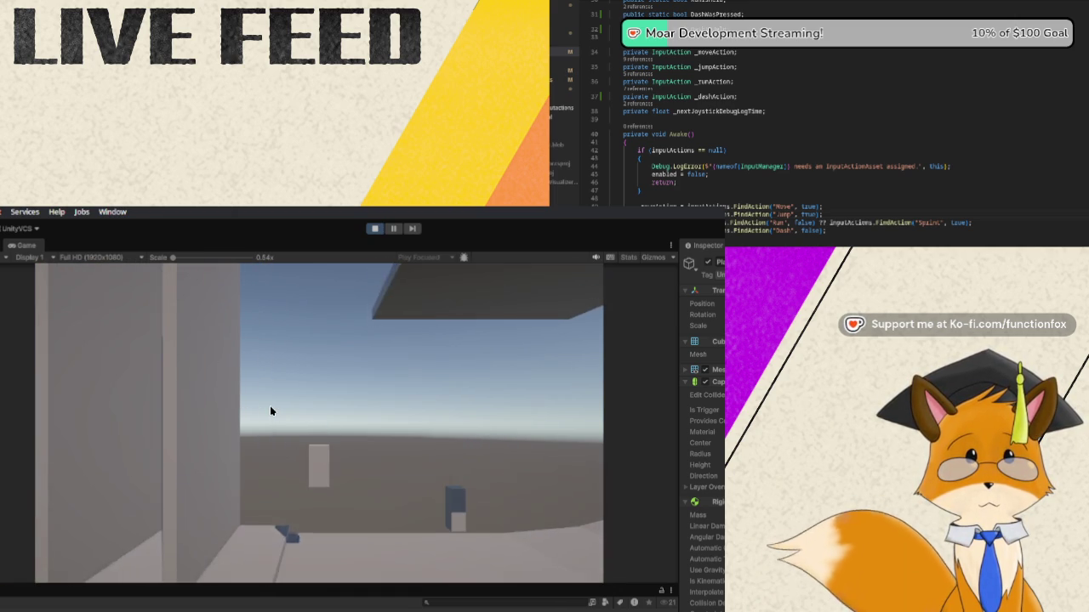
{"action": "key", "text": "space"}
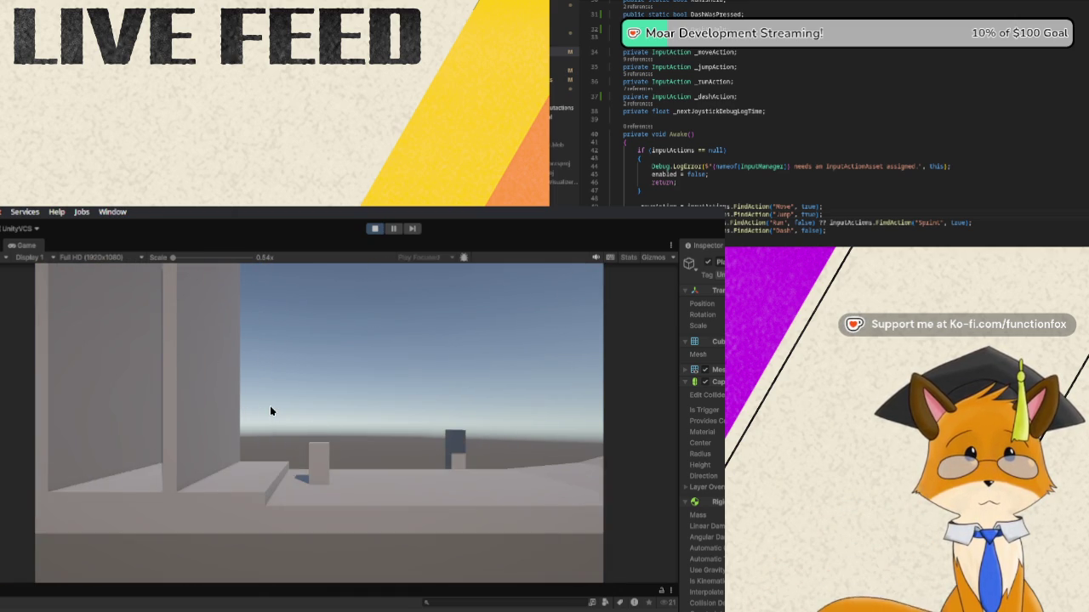
{"action": "key", "text": "space"}
{"action": "key", "text": "space"}
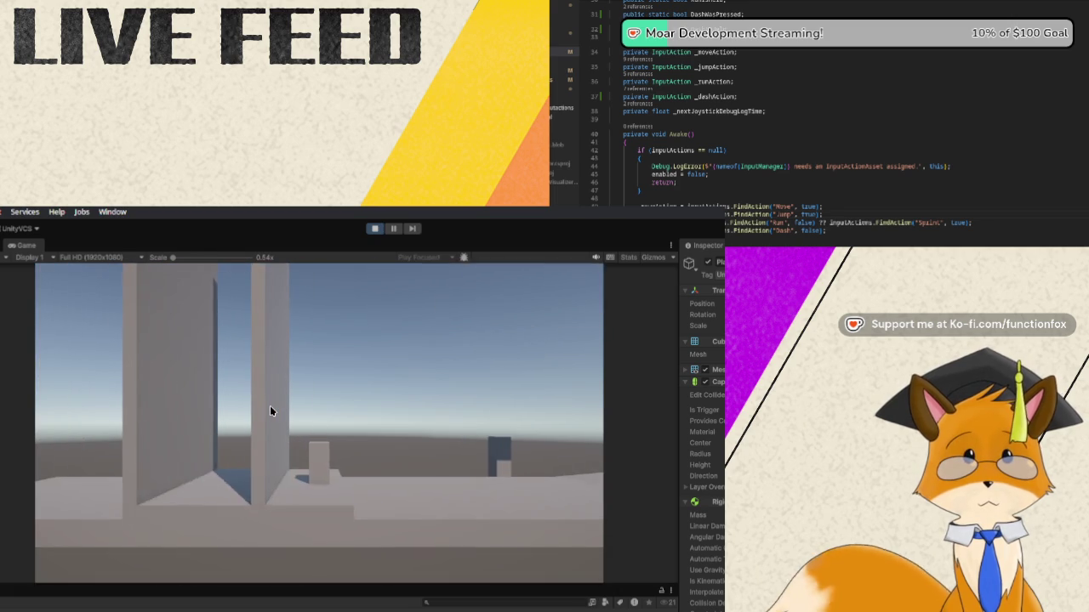
{"action": "key", "text": "space"}
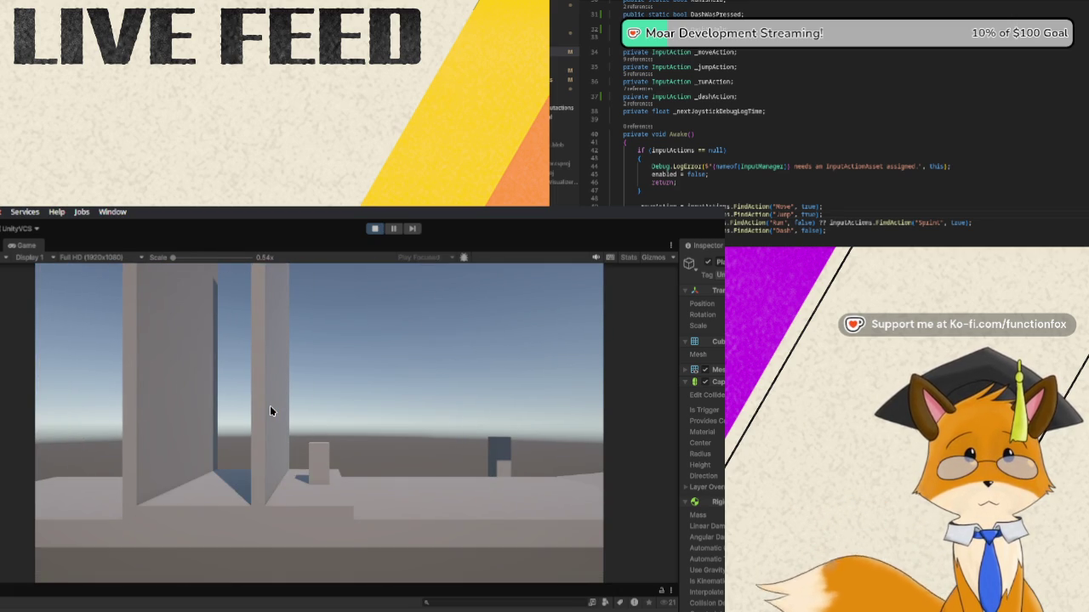
{"action": "key", "text": "space"}
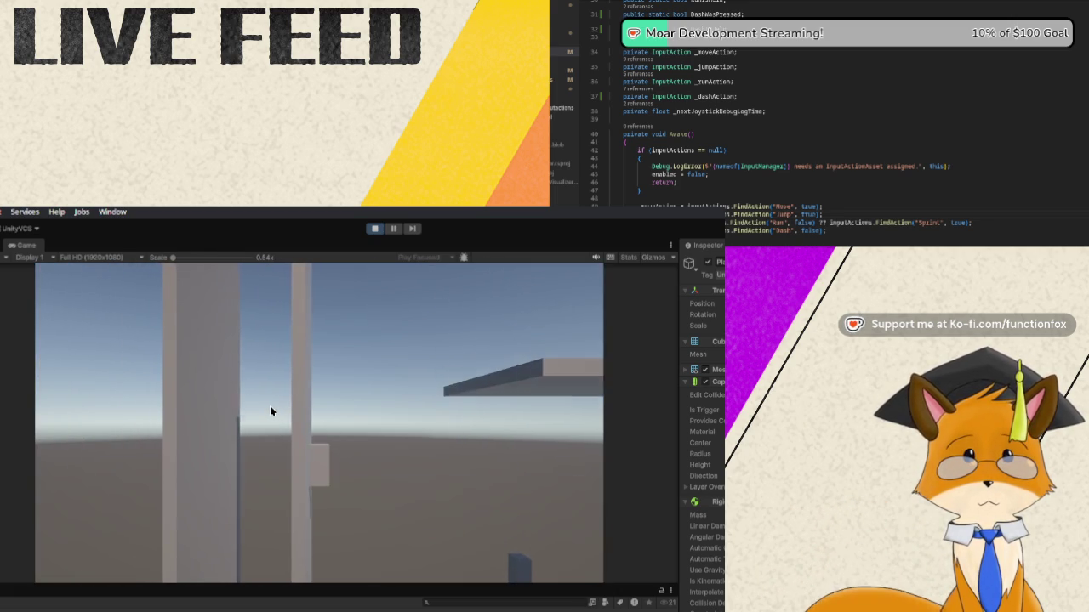
{"action": "key", "text": "space"}
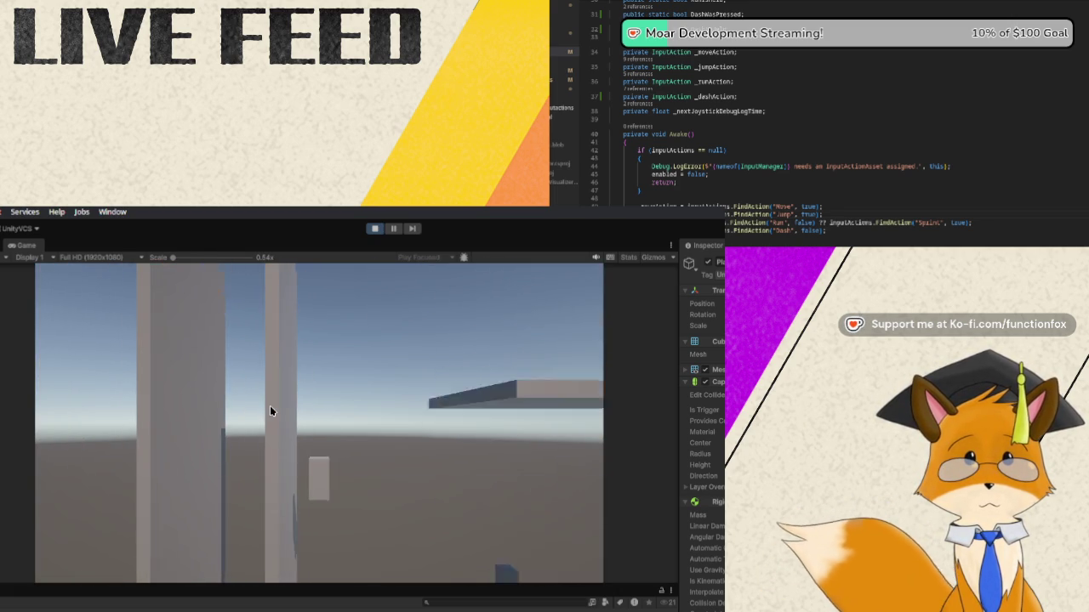
{"action": "key", "text": "space"}
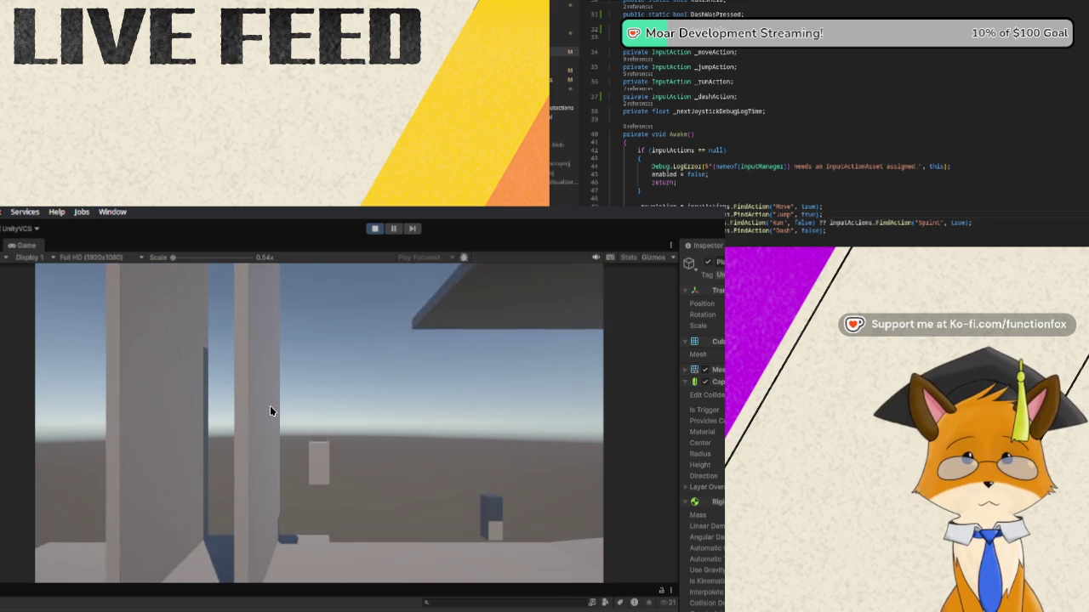
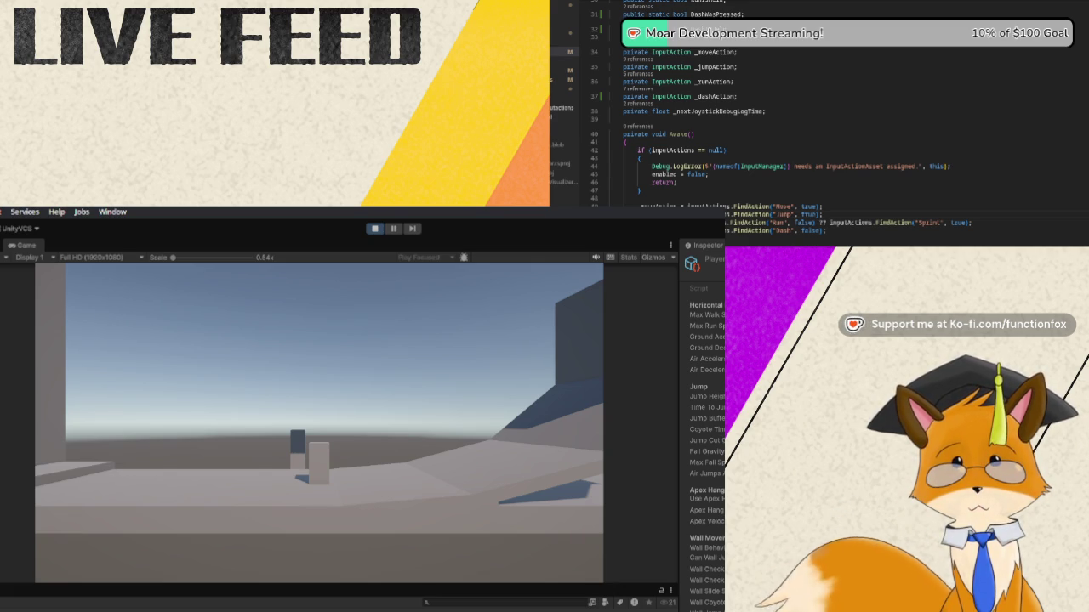
Review the InputManager script from the top, then scroll to the [Header("Dash")] movement settings
{"action": "left_click", "coordinate": [625, 142]}
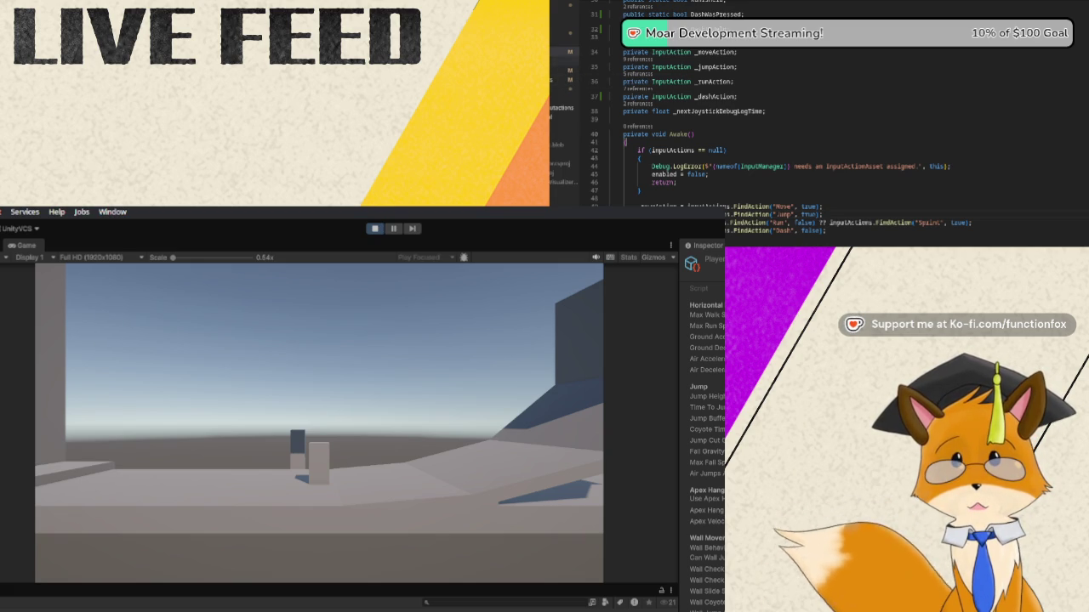
{"action": "scroll", "coordinate": [657, 70], "scroll_direction": "up", "scroll_amount": 2}
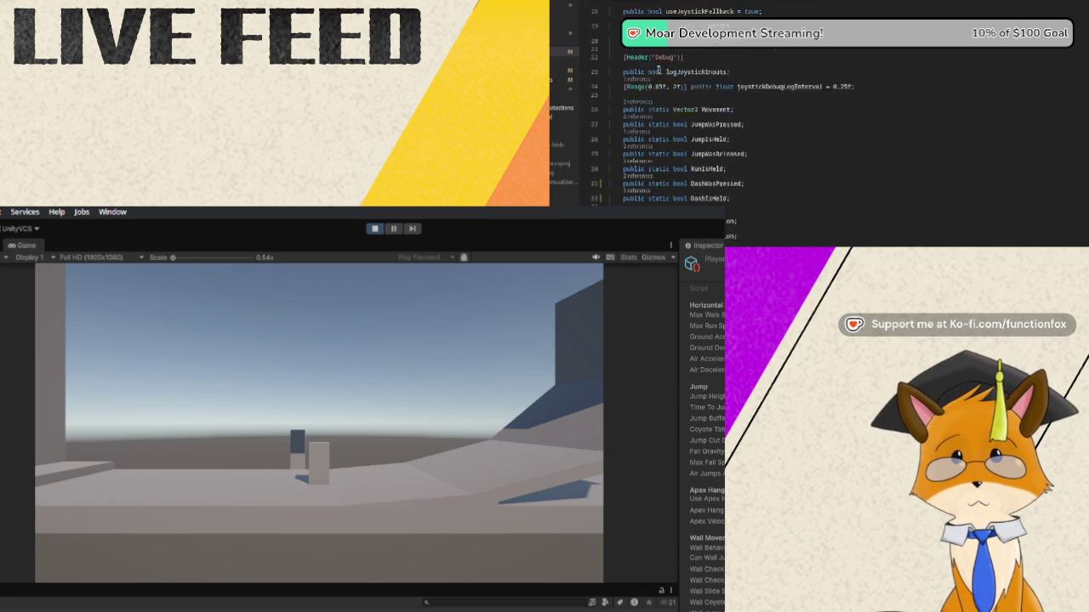
{"action": "scroll", "coordinate": [657, 69], "scroll_direction": "up", "scroll_amount": 6}
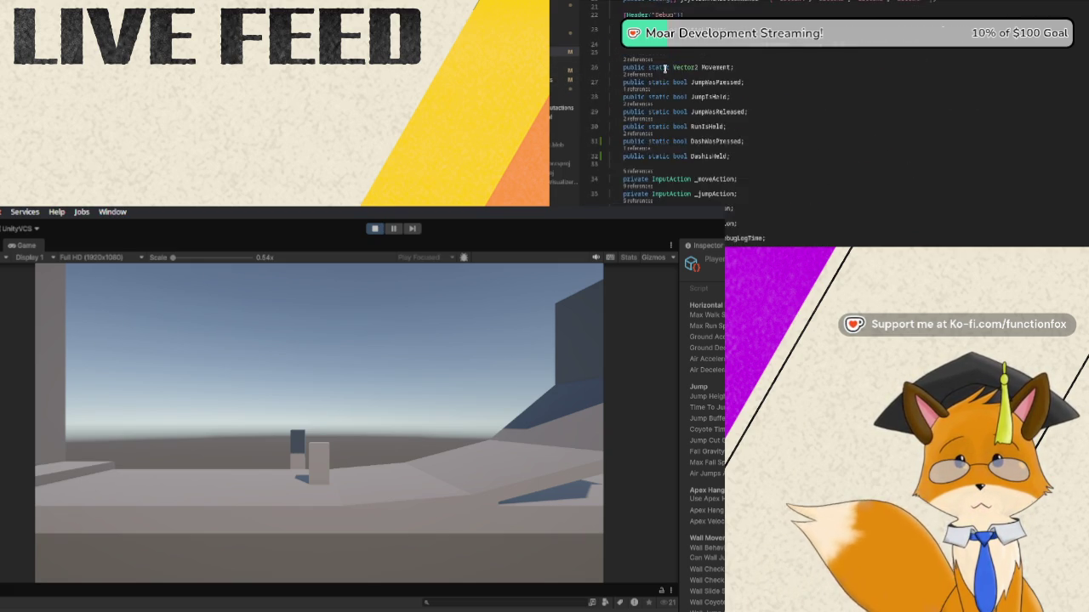
{"action": "scroll", "coordinate": [664, 69], "scroll_direction": "up", "scroll_amount": 3}
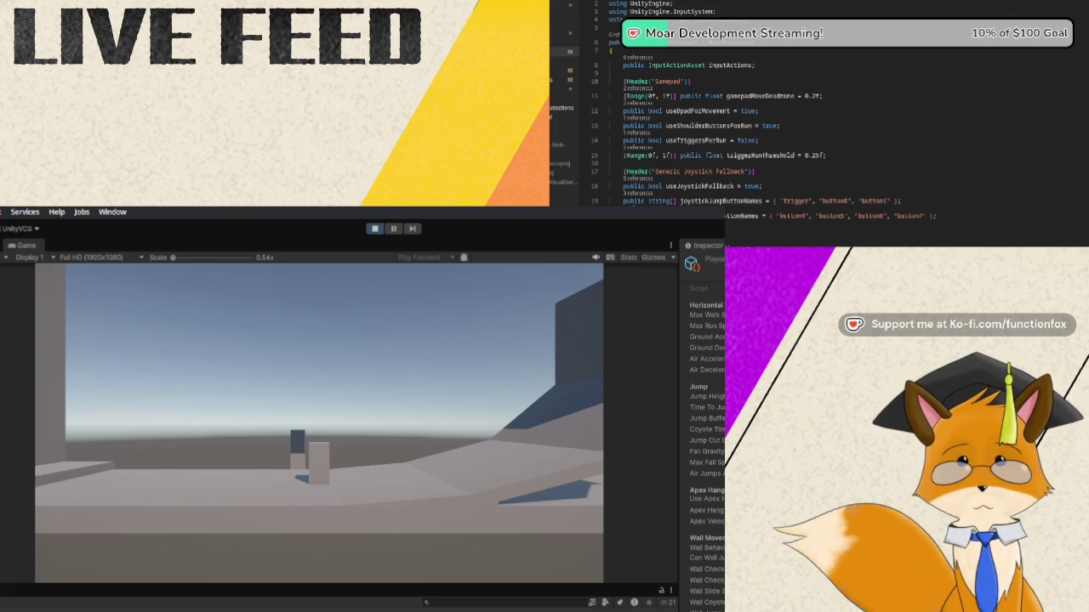
{"action": "scroll", "coordinate": [723, 127], "scroll_direction": "down", "scroll_amount": 5}
{"action": "scroll", "coordinate": [723, 127], "scroll_direction": "up", "scroll_amount": 5}
{"action": "scroll", "coordinate": [668, 109], "scroll_direction": "down", "scroll_amount": 13}
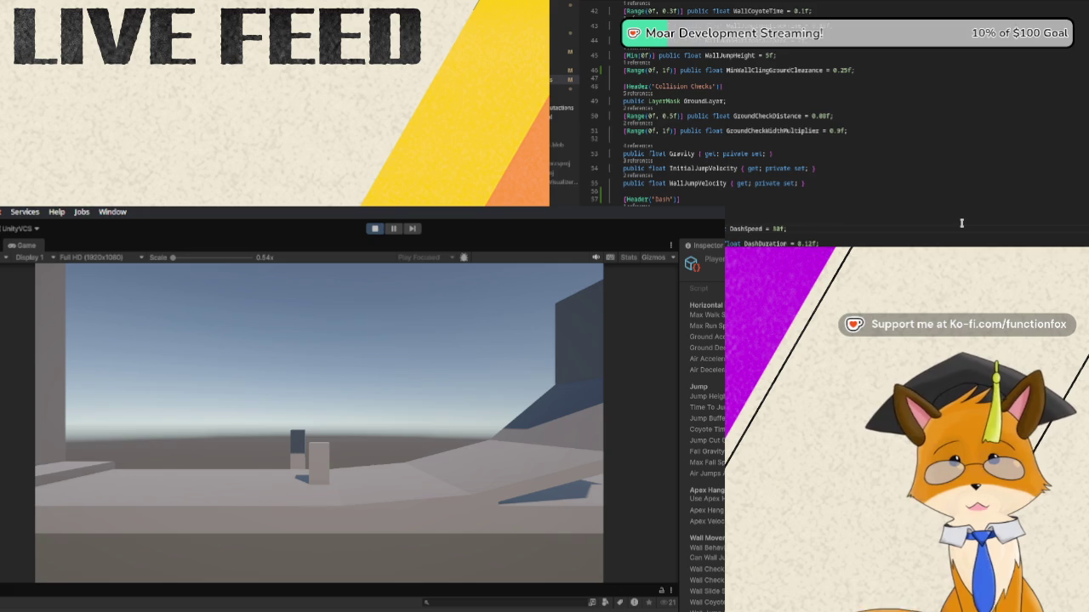
Change the DashSpeed value in the Dash settings and stop the running Unity game
{"action": "type", "text": "0f"}
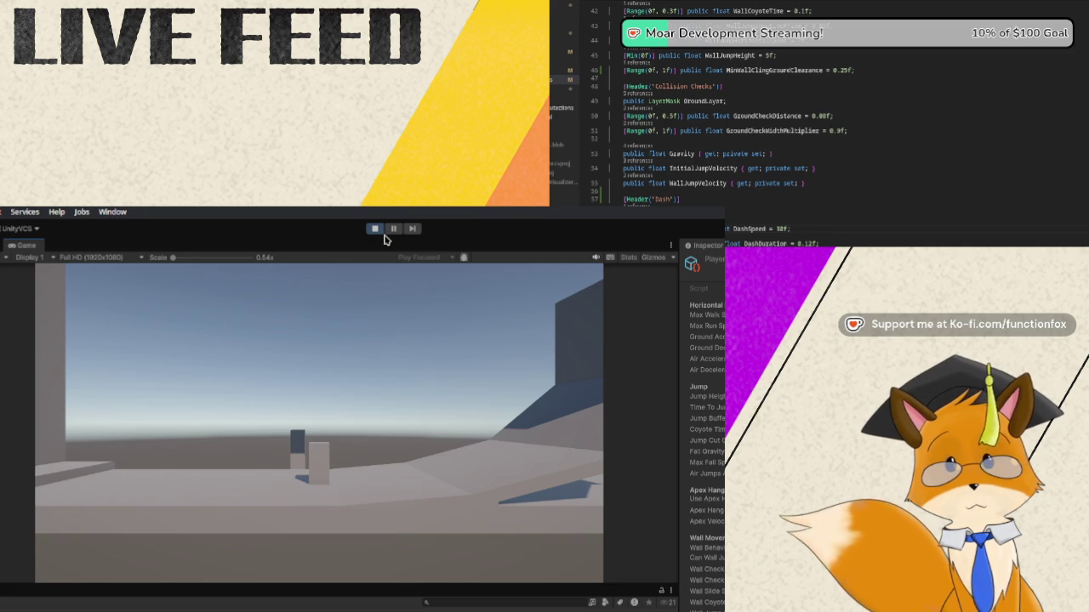
{"action": "left_click", "coordinate": [373, 230]}
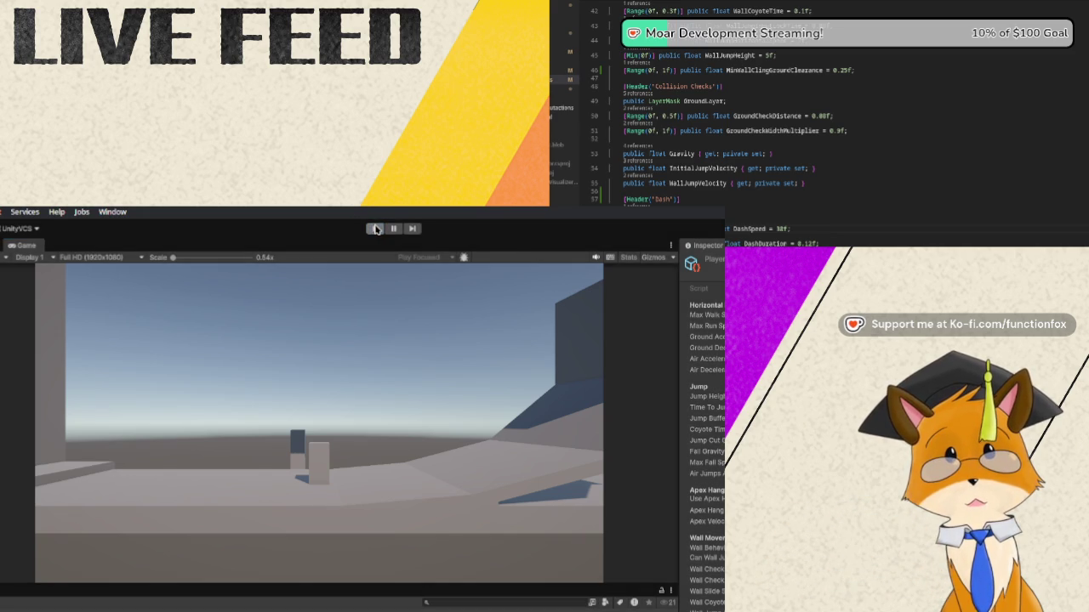
Enter Play mode and run the player right between the tall walls and up the ramp
{"action": "left_click", "coordinate": [375, 229]}
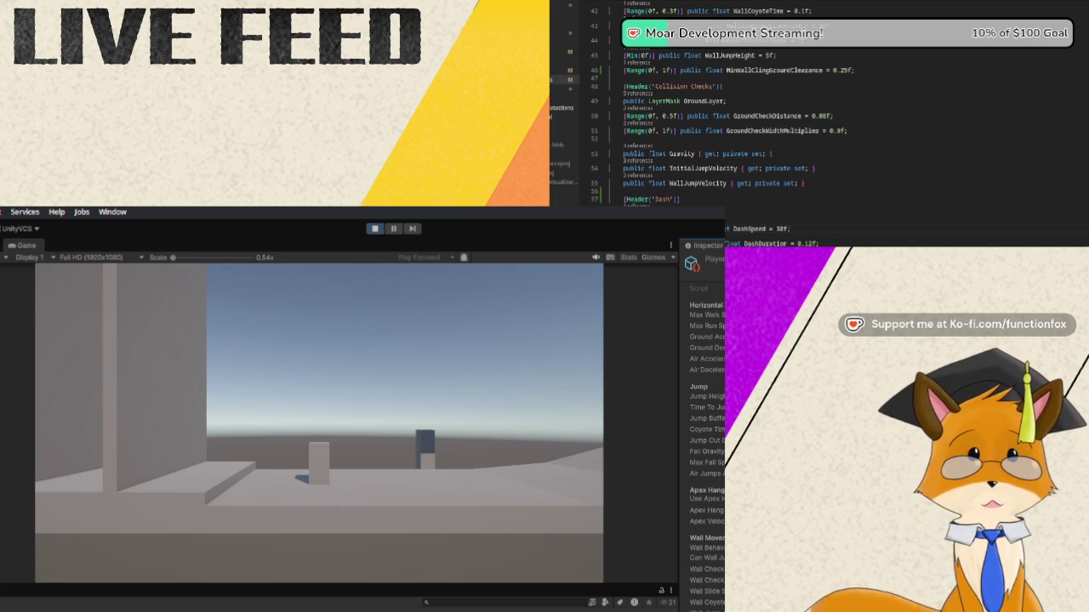
{"action": "key", "text": "d"}
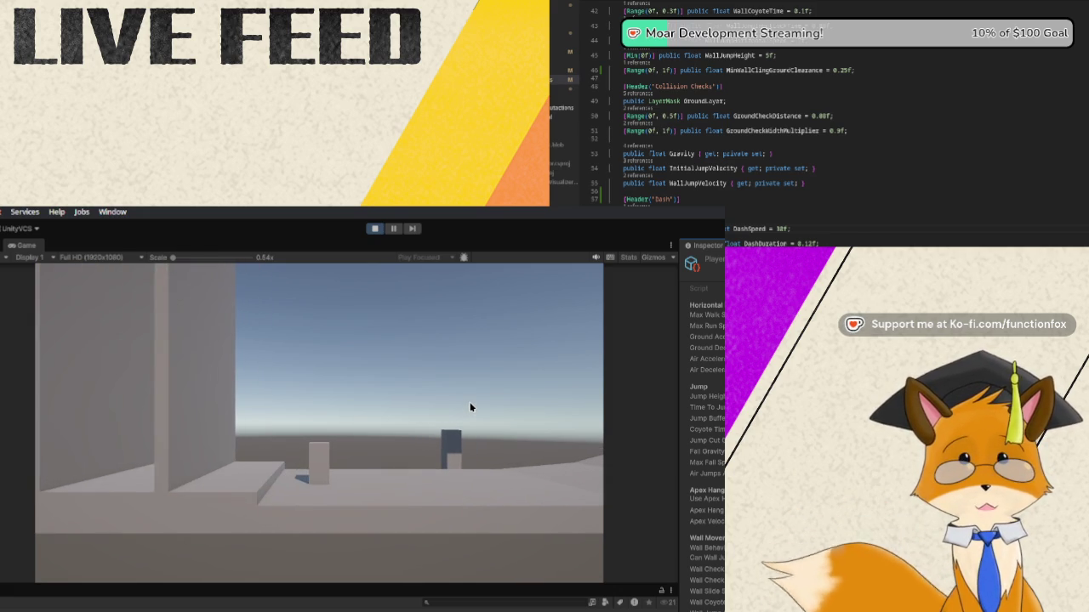
{"action": "key", "text": "d"}
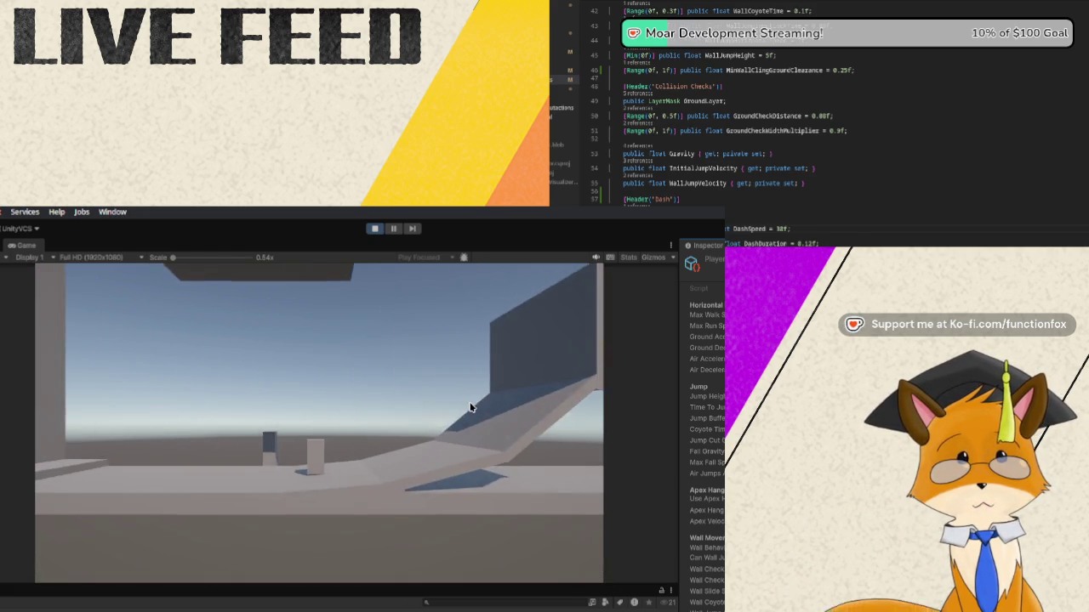
{"action": "key", "text": "d"}
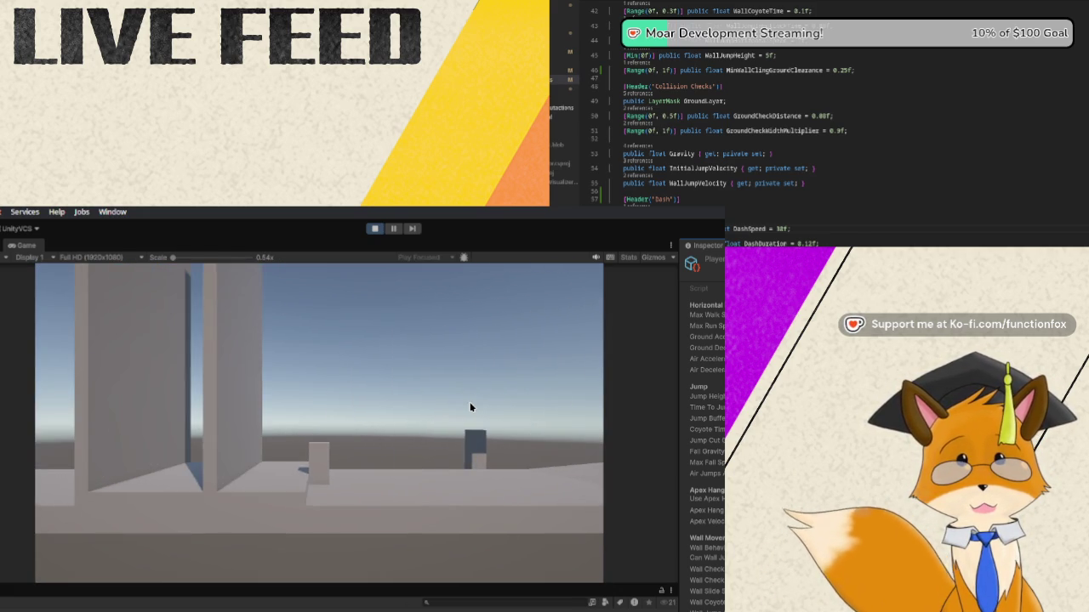
{"action": "key", "text": "d"}
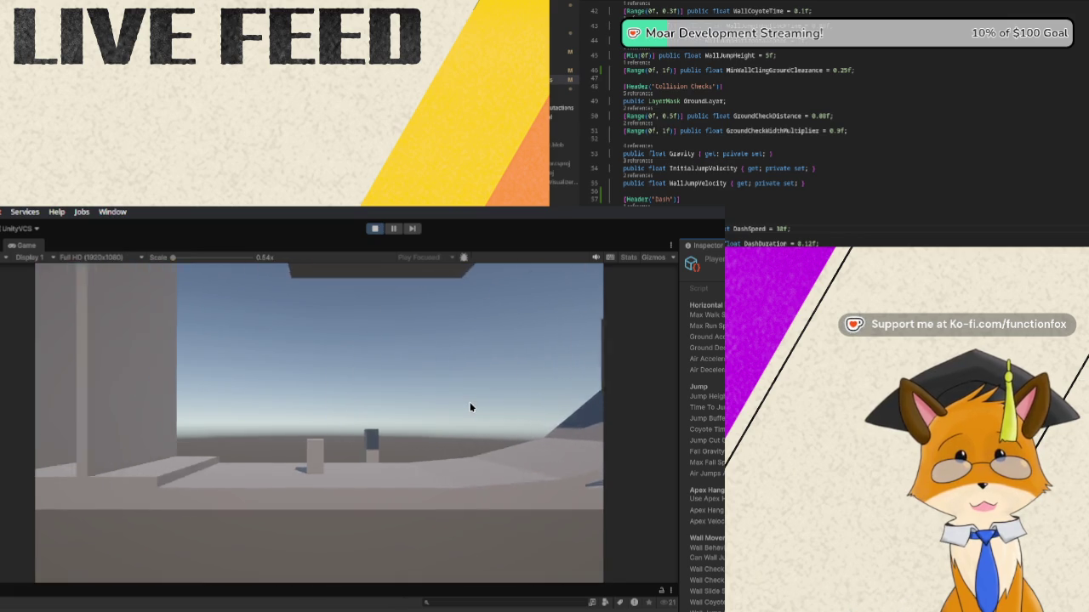
{"action": "key", "text": "d"}
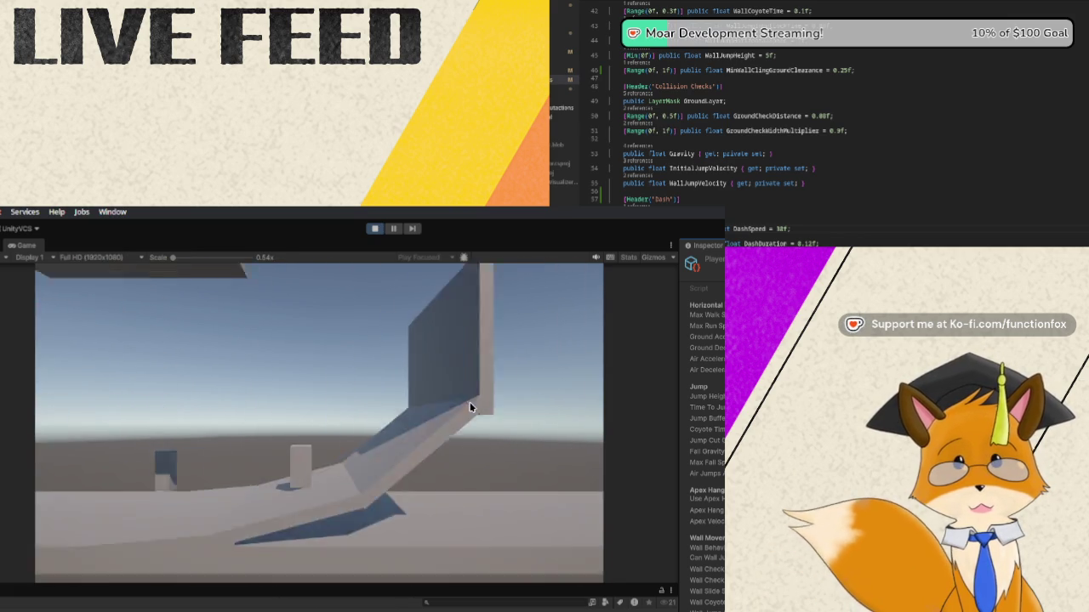
{"action": "key", "text": "d"}
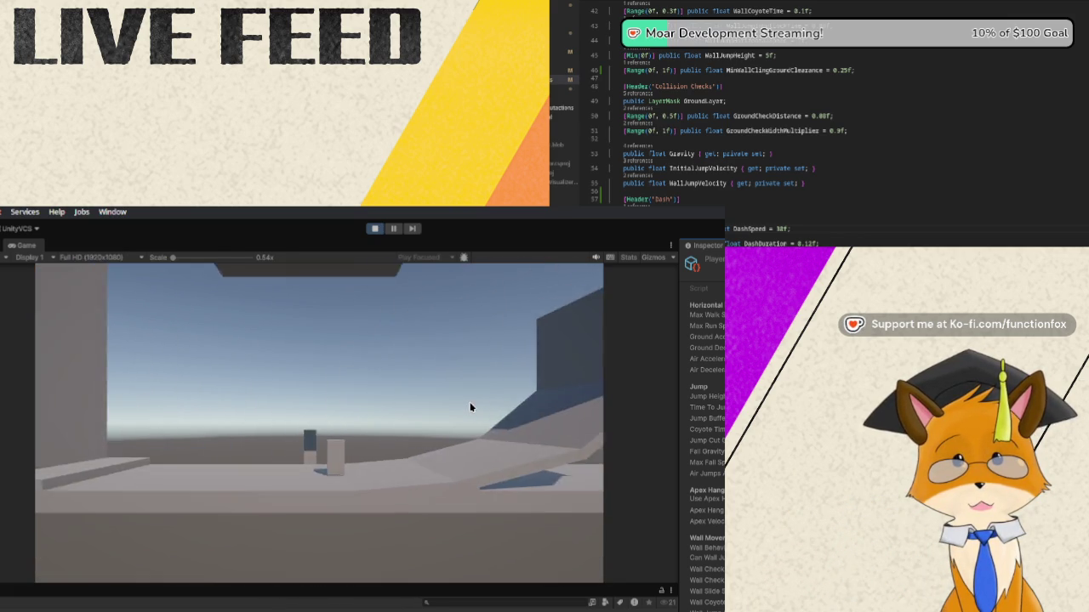
{"action": "key", "text": "d"}
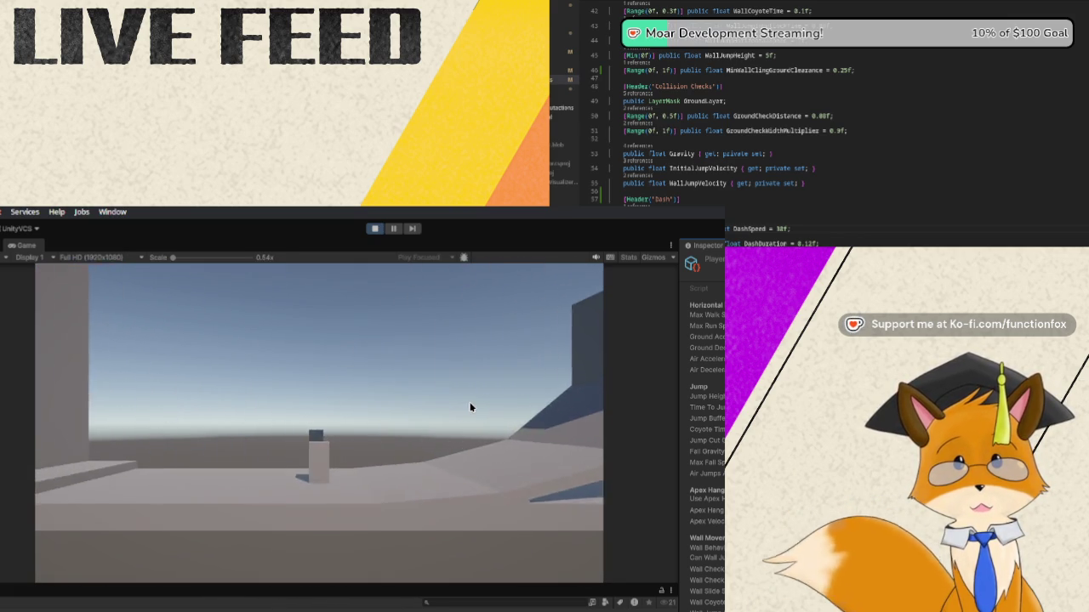
{"action": "key", "text": "d"}
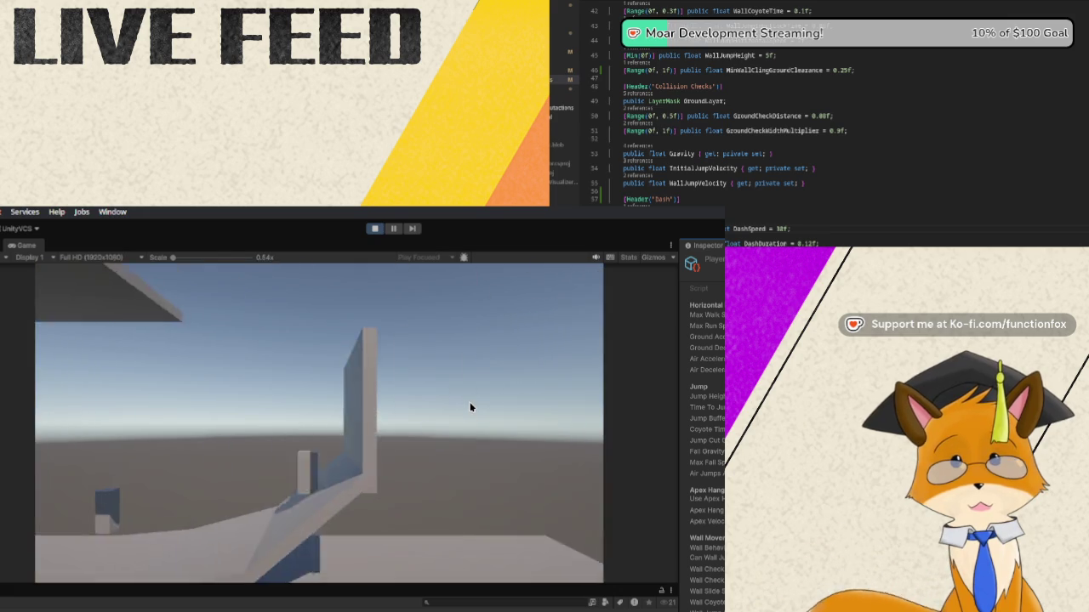
{"action": "key", "text": "d"}
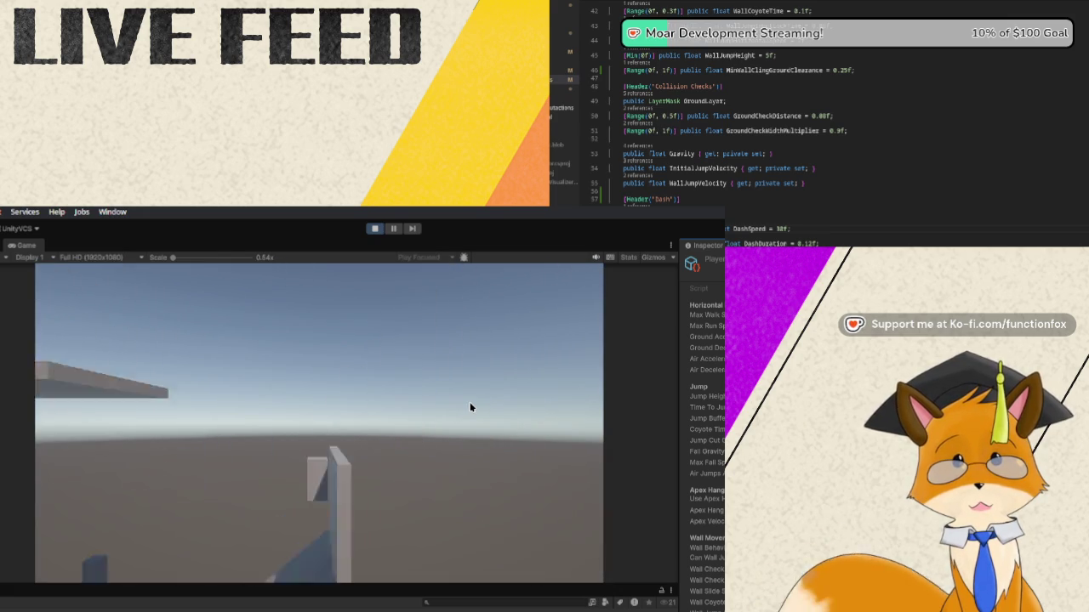
{"action": "key", "text": "d"}
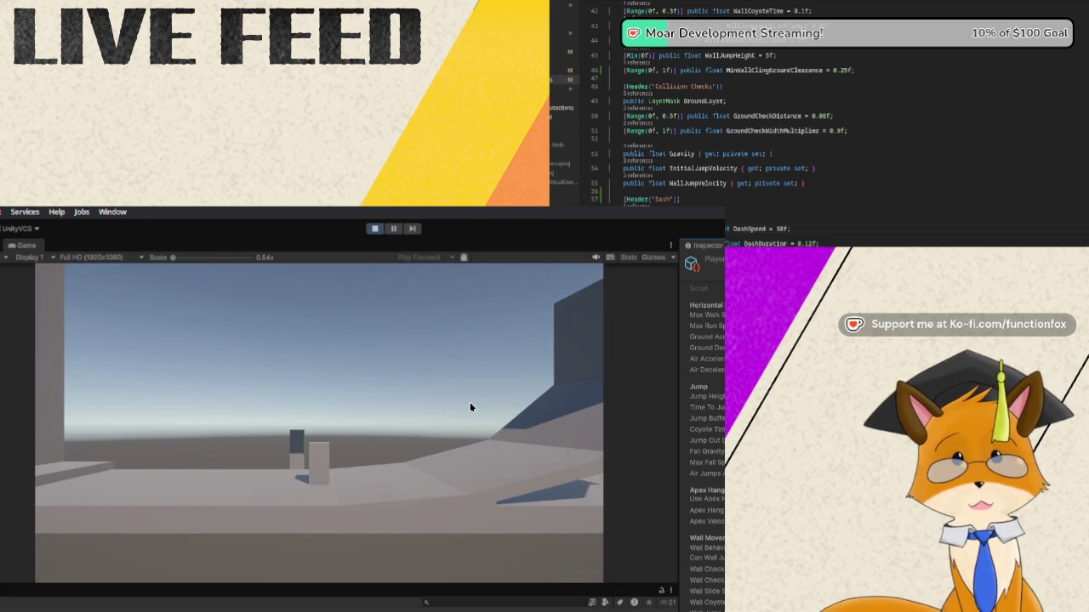
{"action": "key", "text": "d"}
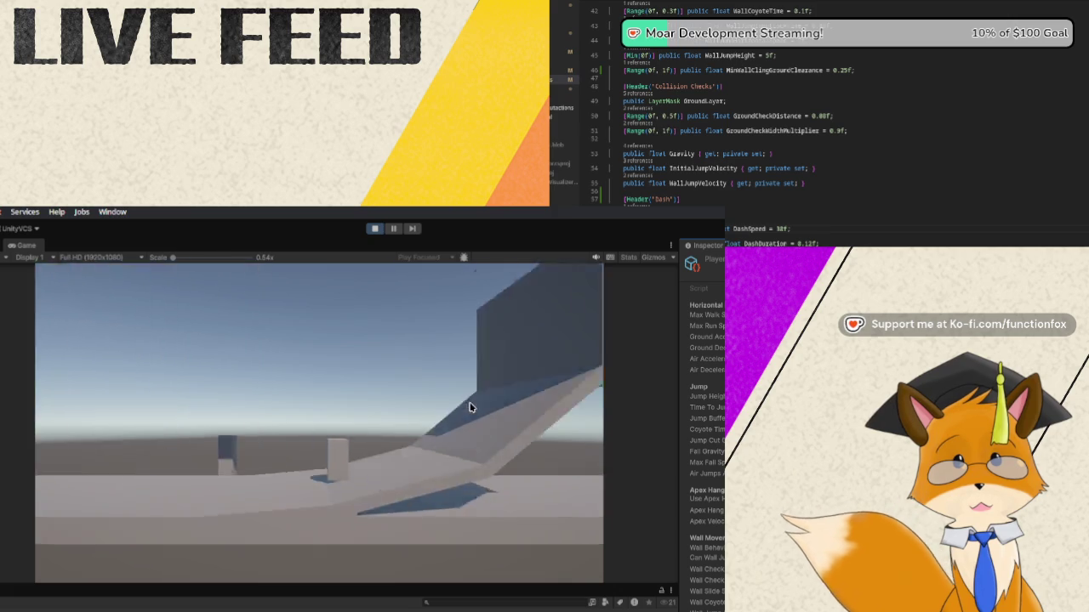
{"action": "key", "text": "d"}
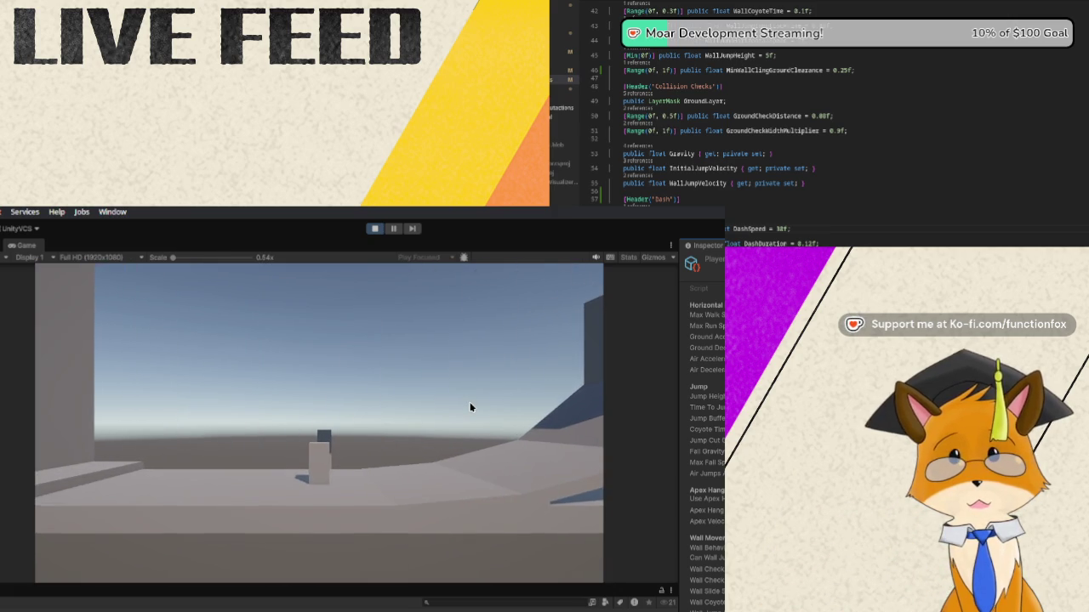
Run the player left back past the ramp and tall walls, jumping once beside a wall
{"action": "key", "text": "a"}
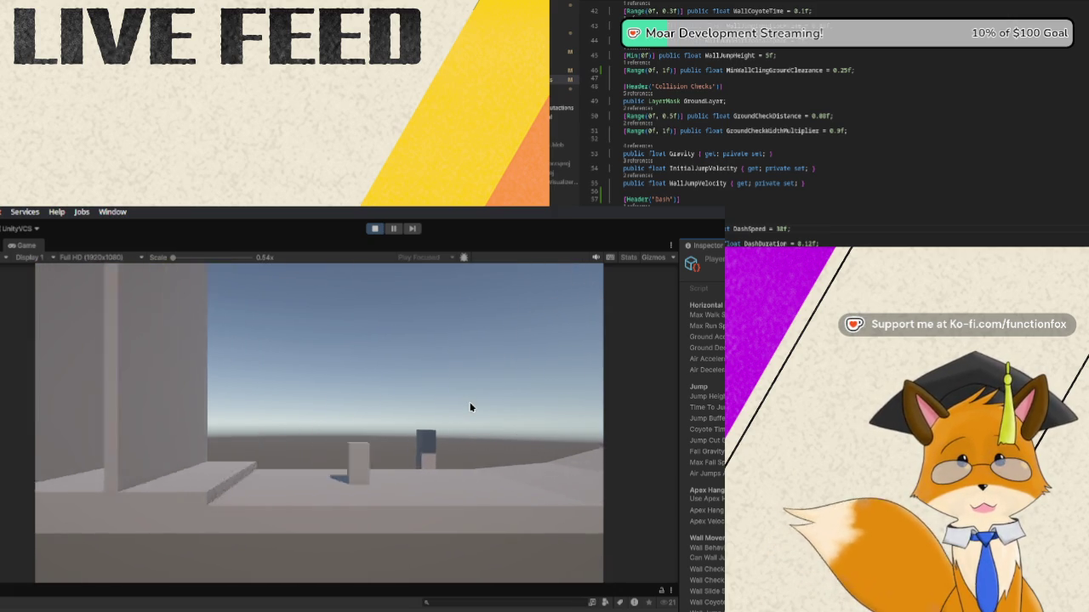
{"action": "key", "text": "a"}
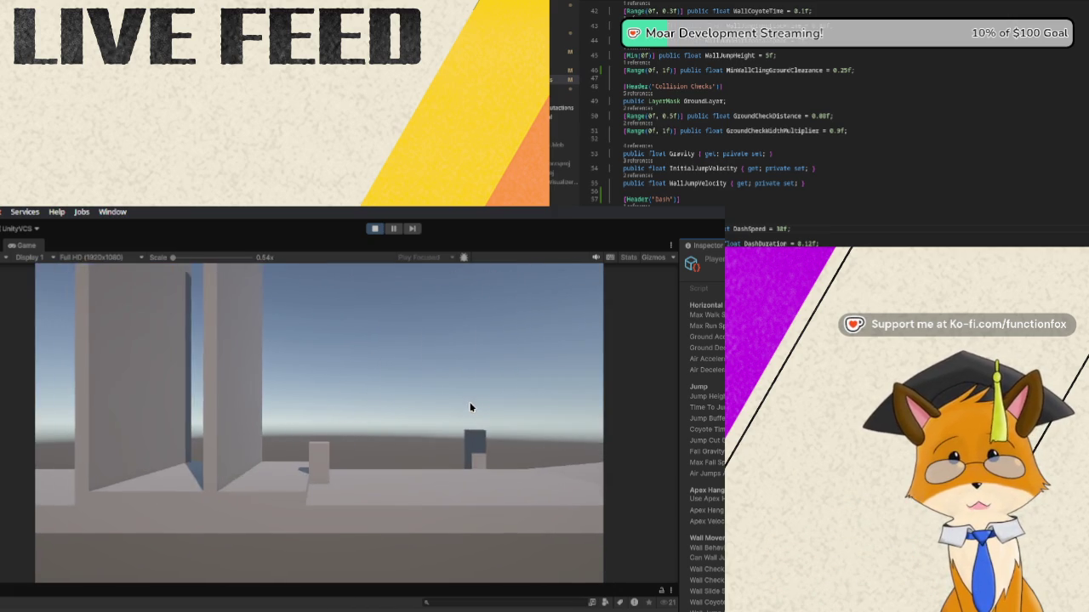
{"action": "key", "text": "d"}
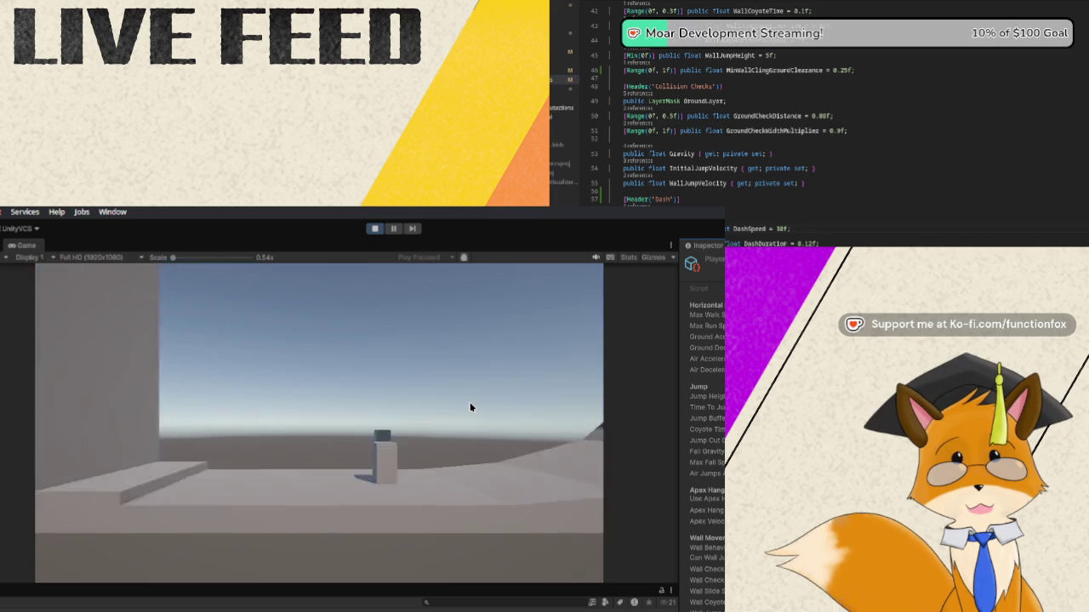
{"action": "key", "text": "space"}
{"action": "key", "text": "d"}
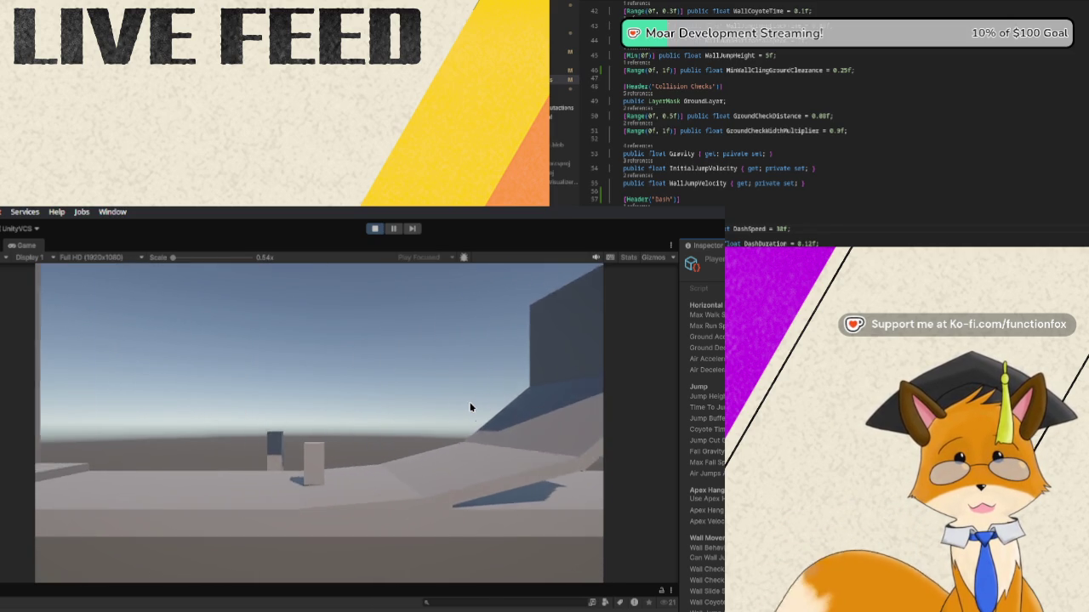
{"action": "key", "text": "a"}
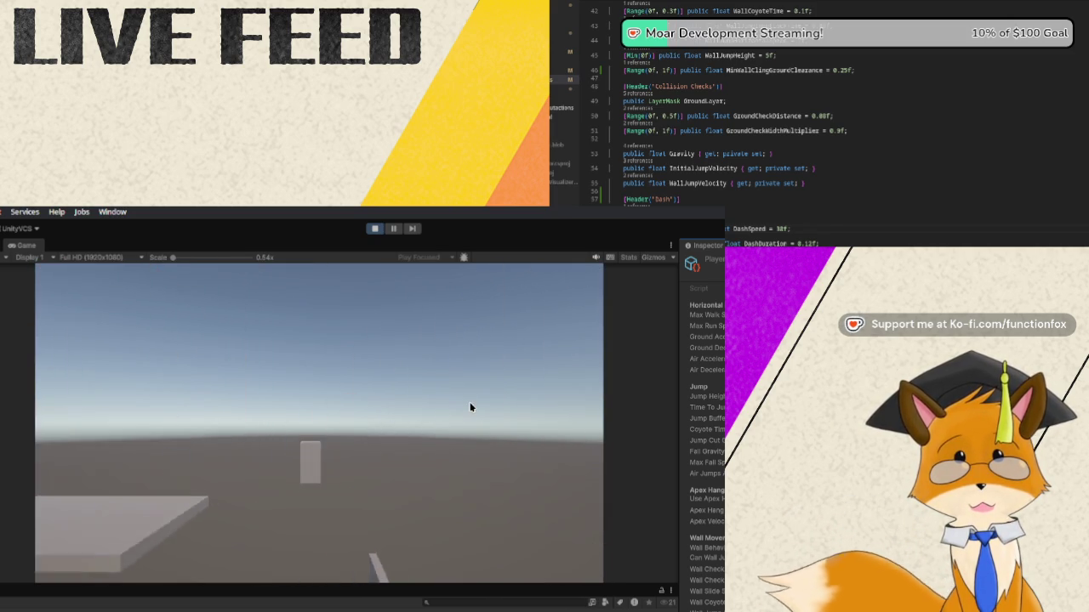
{"action": "key", "text": "a"}
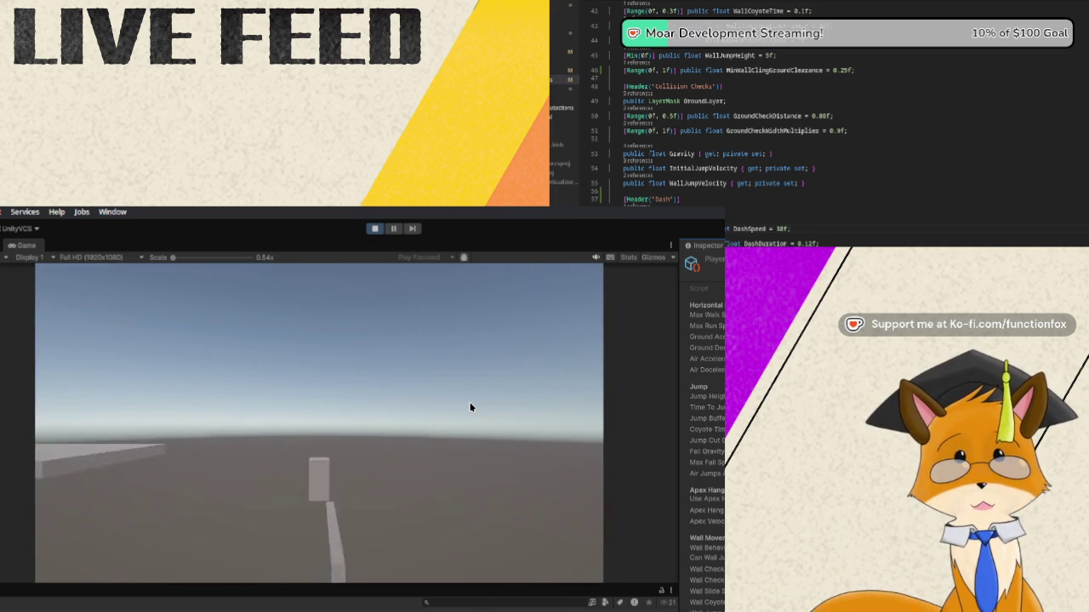
{"action": "key", "text": "a"}
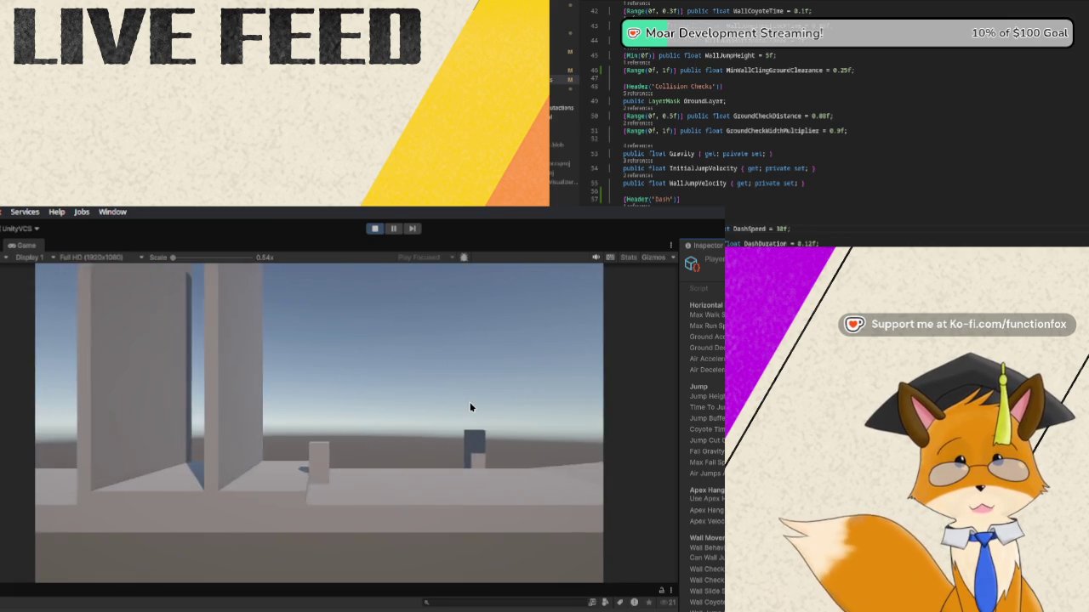
{"action": "key", "text": "a"}
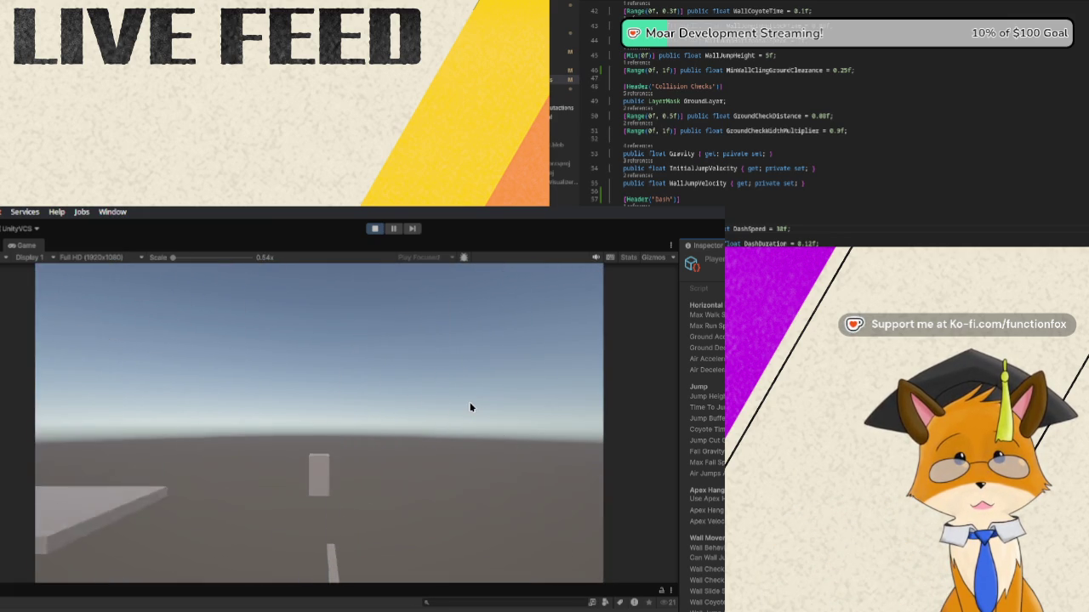
{"action": "key", "text": "a"}
{"action": "key", "text": "a"}
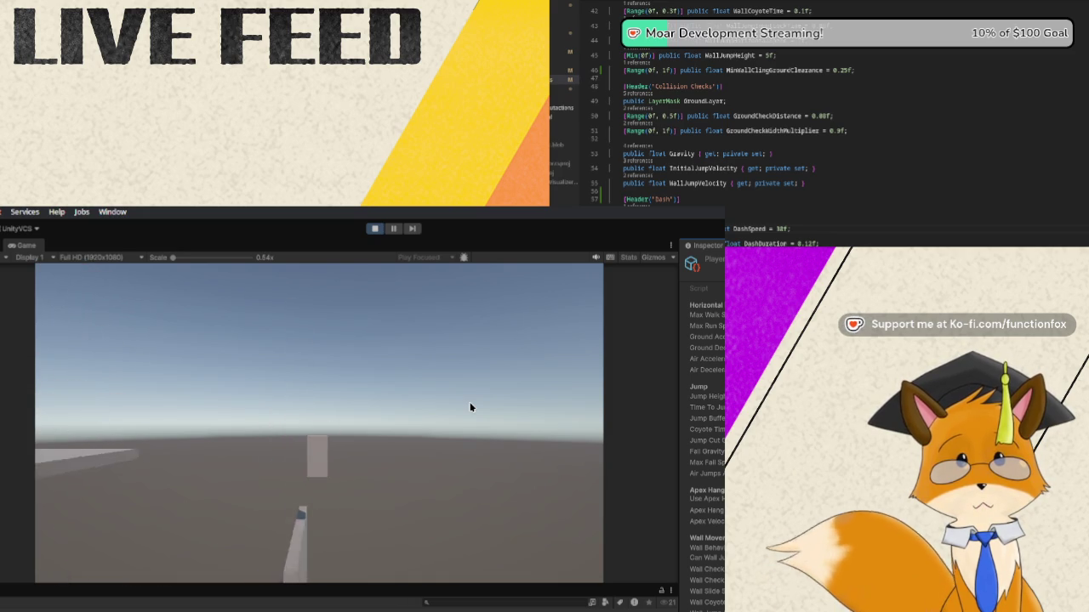
{"action": "key", "text": "a"}
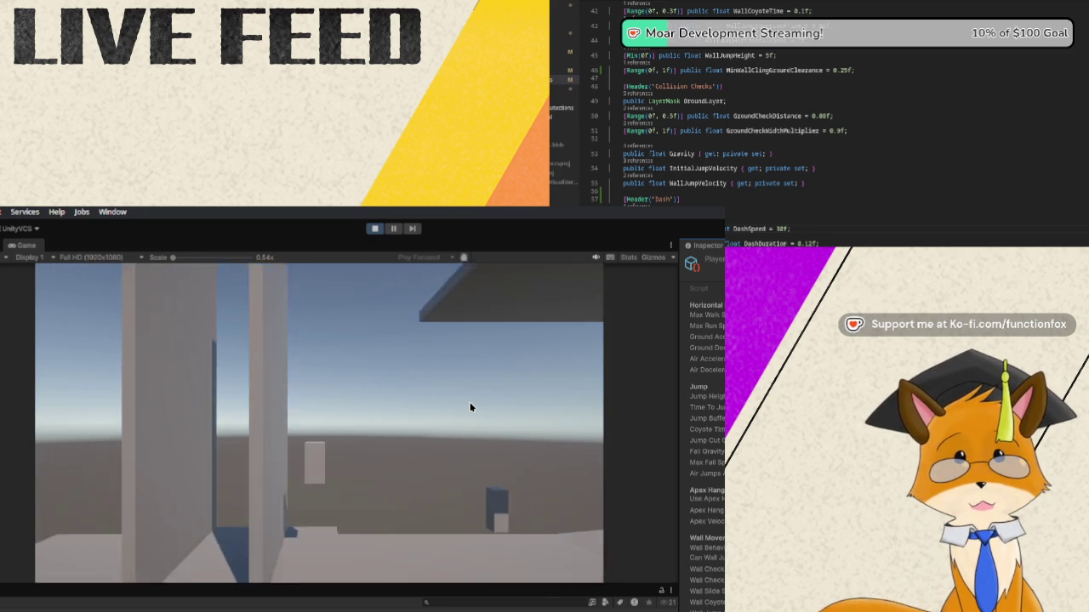
{"action": "key", "text": "a"}
{"action": "key", "text": "a"}
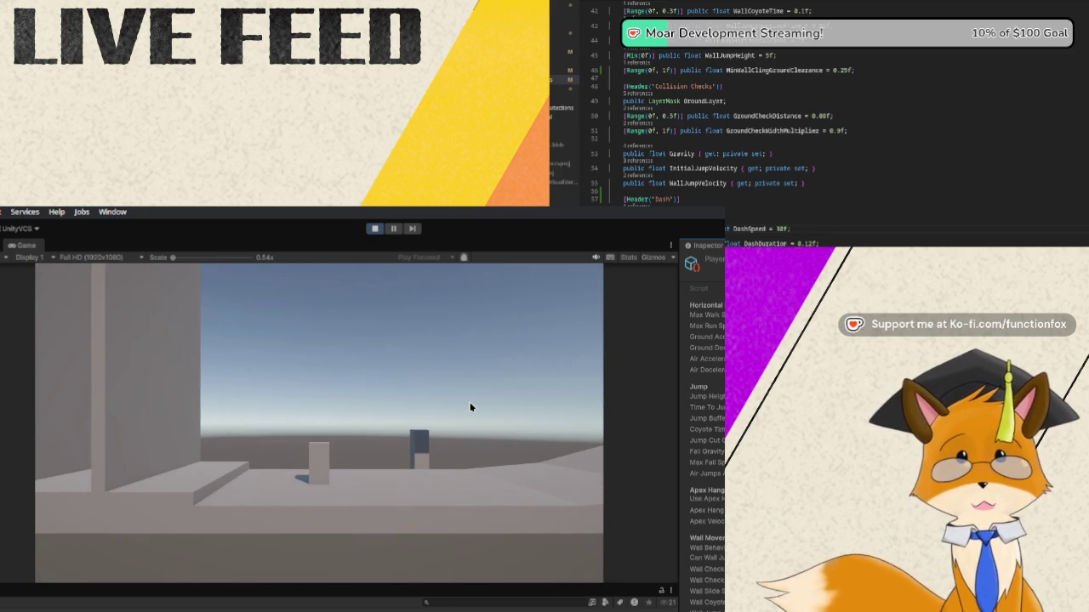
Jump repeatedly near the ramp, then steer the player back and forth among the pillars
{"action": "key", "text": "w"}
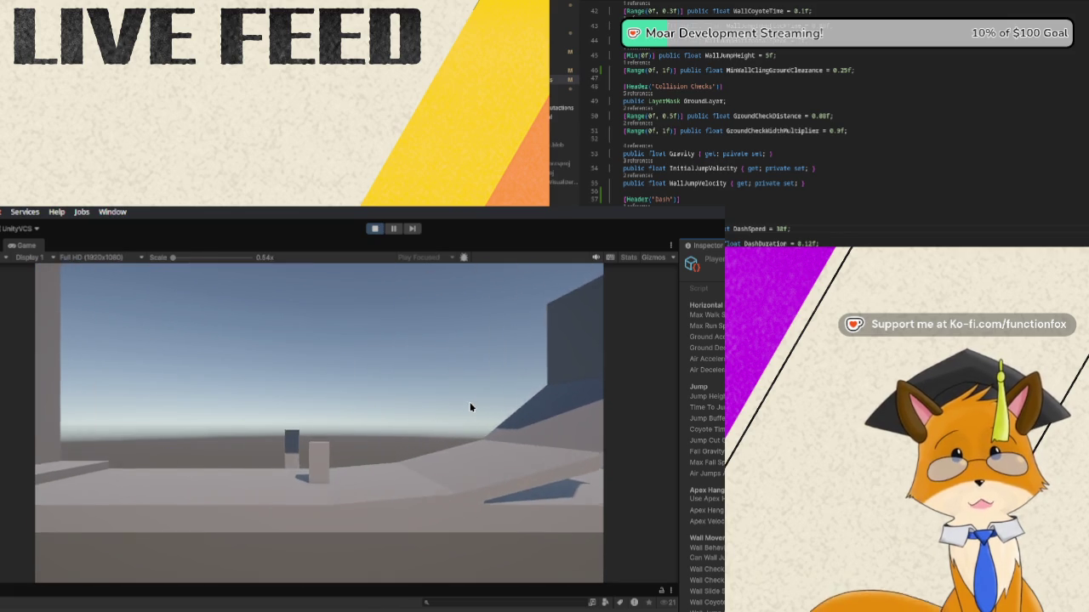
{"action": "key", "text": "d"}
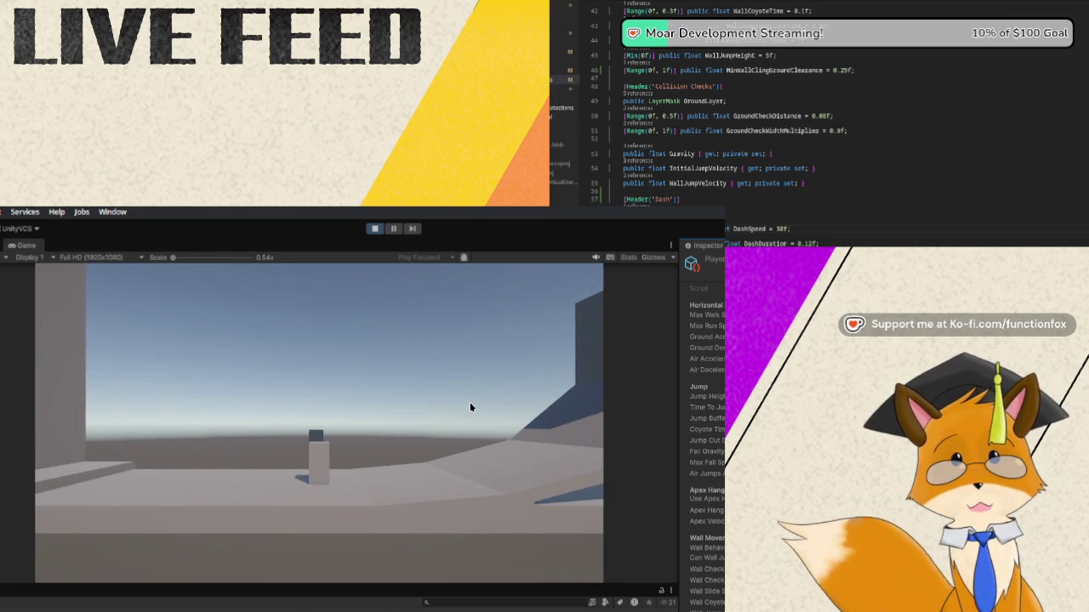
{"action": "key", "text": "space"}
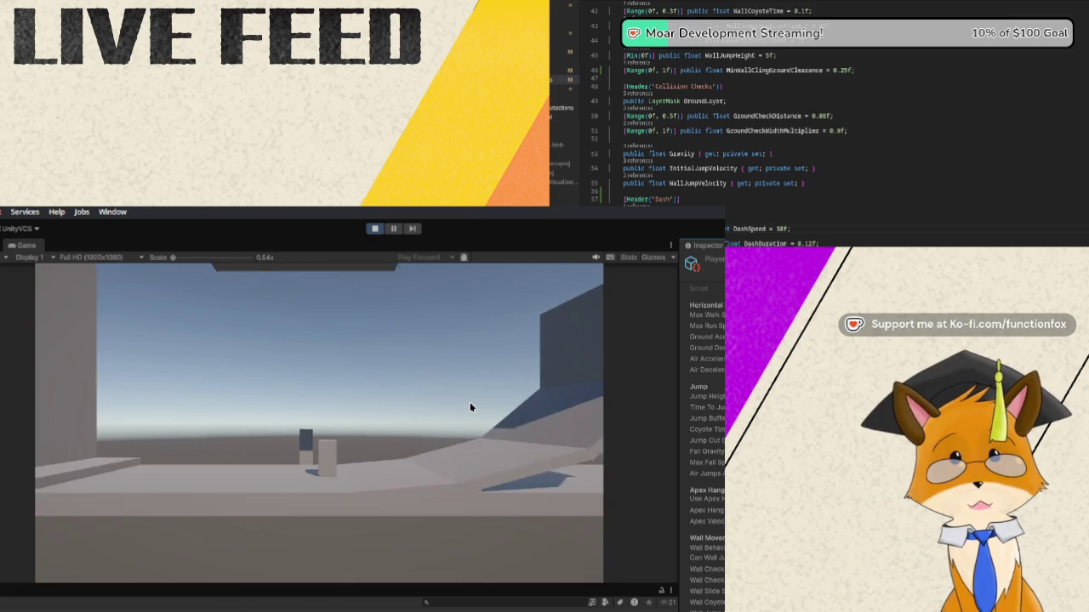
{"action": "key", "text": "space"}
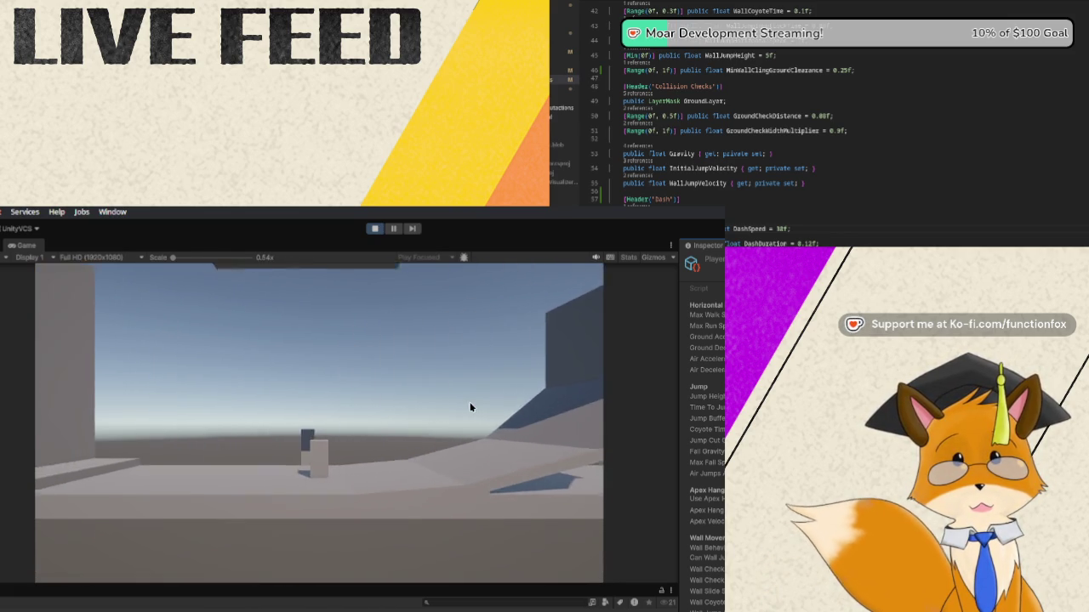
{"action": "key", "text": "space"}
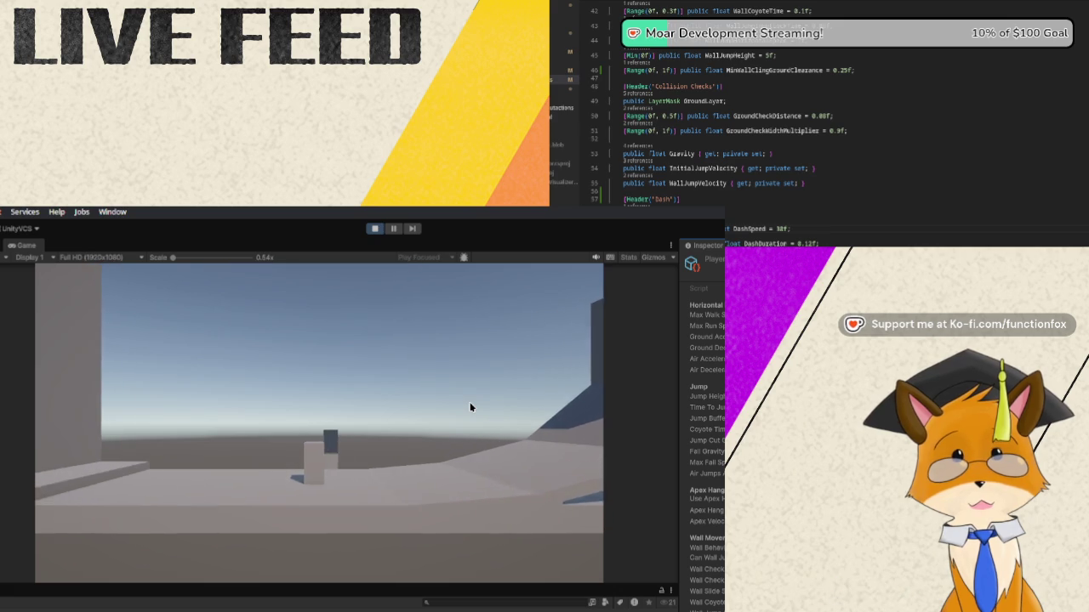
{"action": "key", "text": "space"}
{"action": "key", "text": "d"}
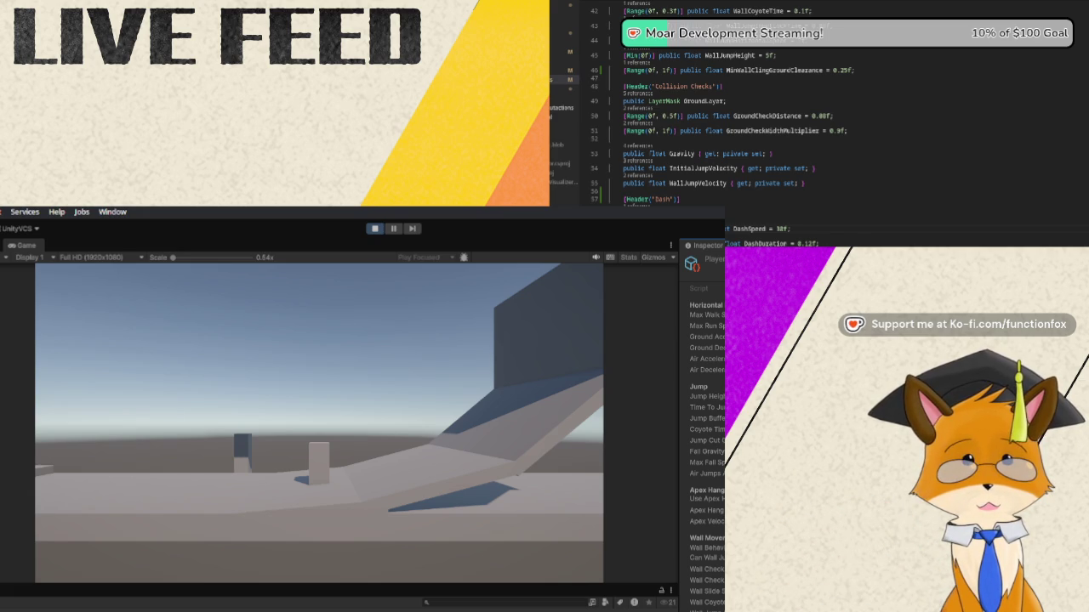
{"action": "key", "text": "w"}
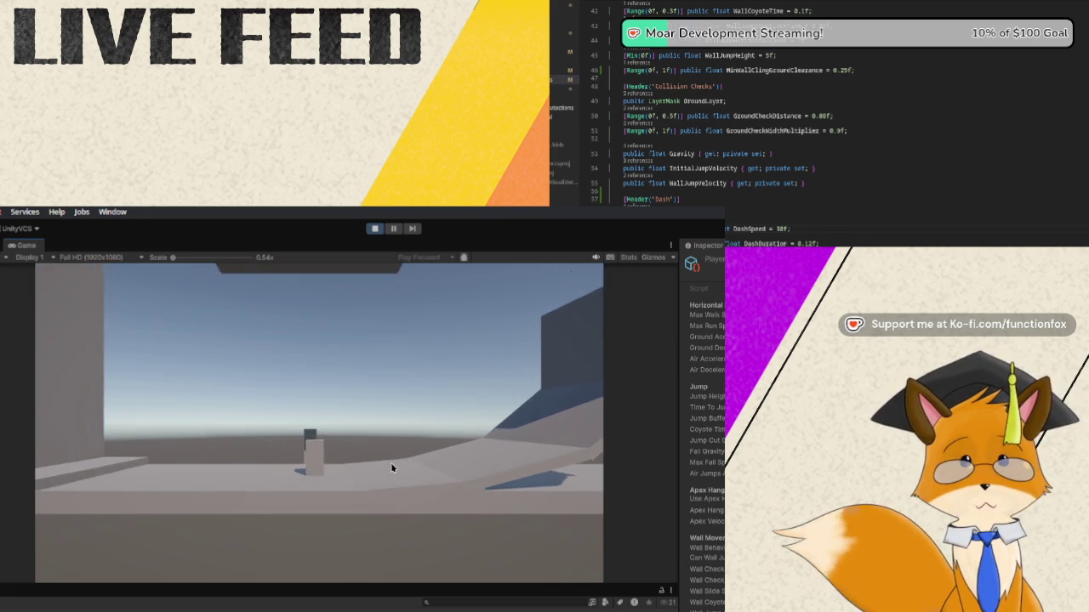
{"action": "key", "text": "a"}
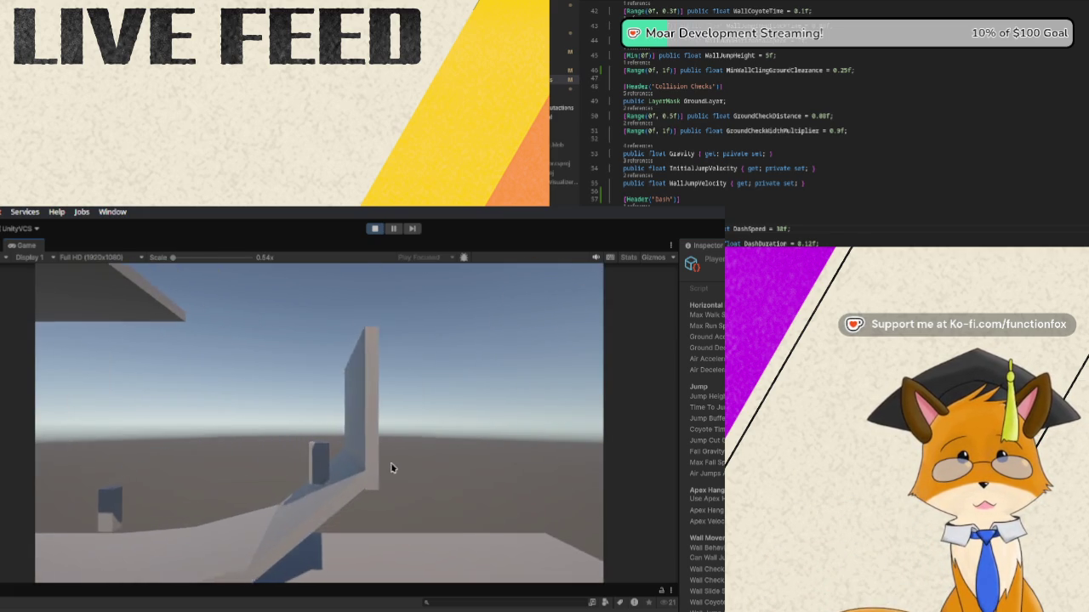
{"action": "key", "text": "a"}
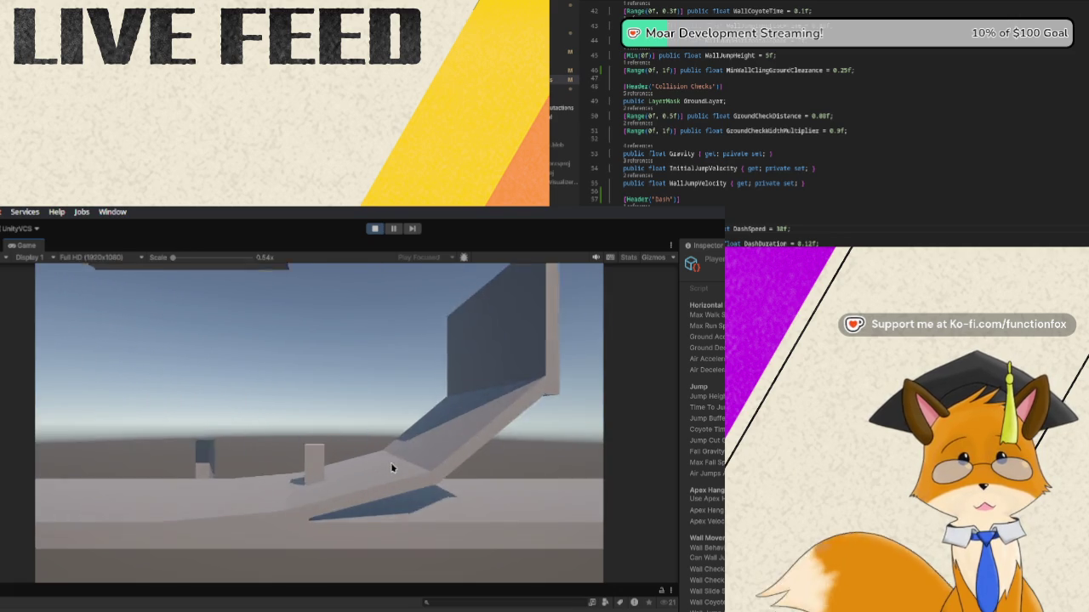
{"action": "key", "text": "d"}
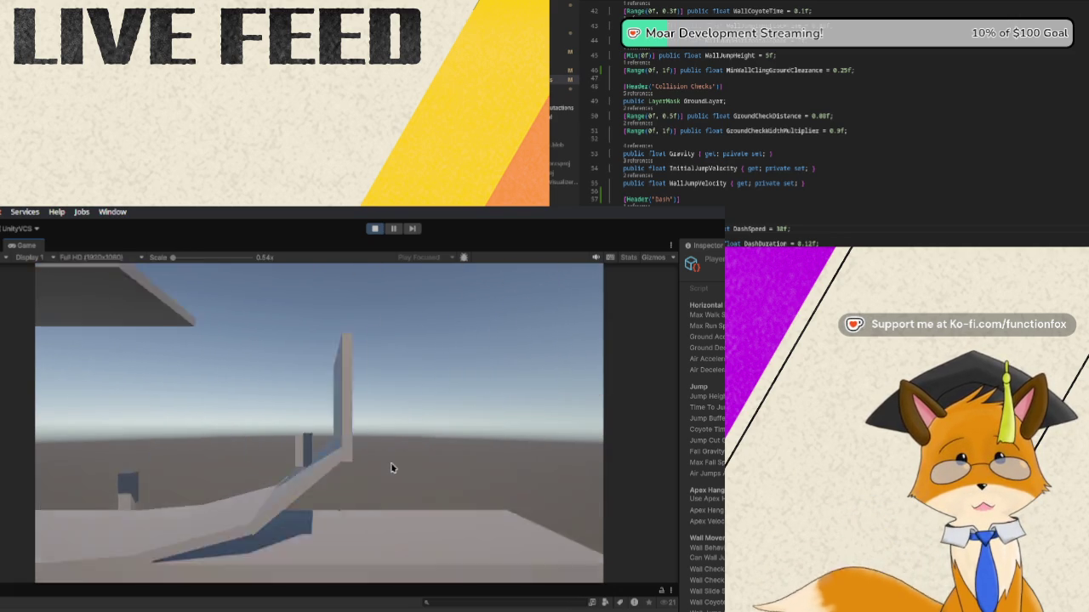
{"action": "key", "text": "d"}
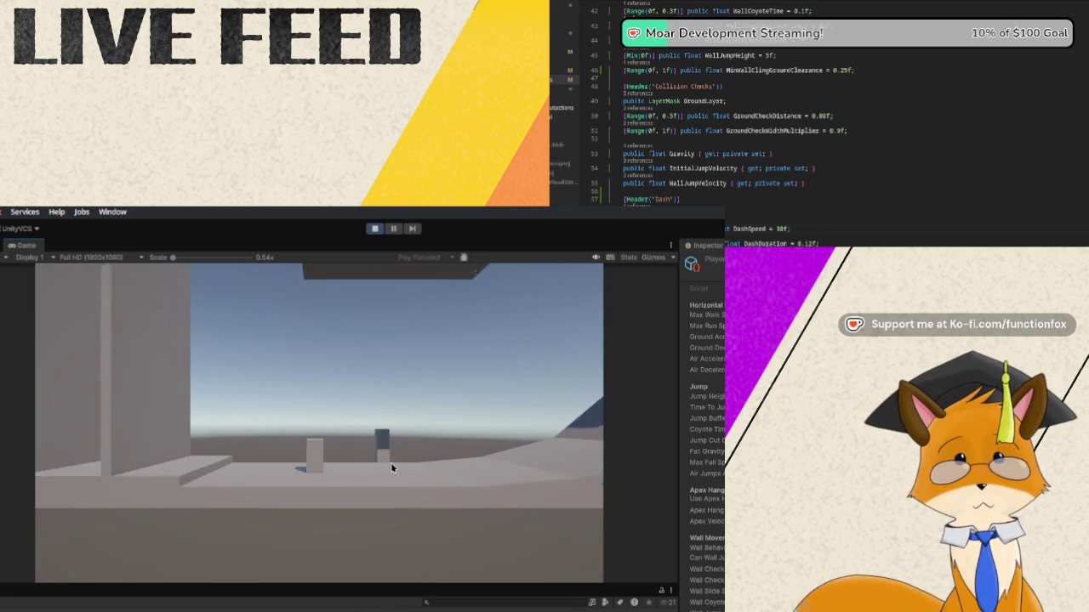
{"action": "key", "text": "a"}
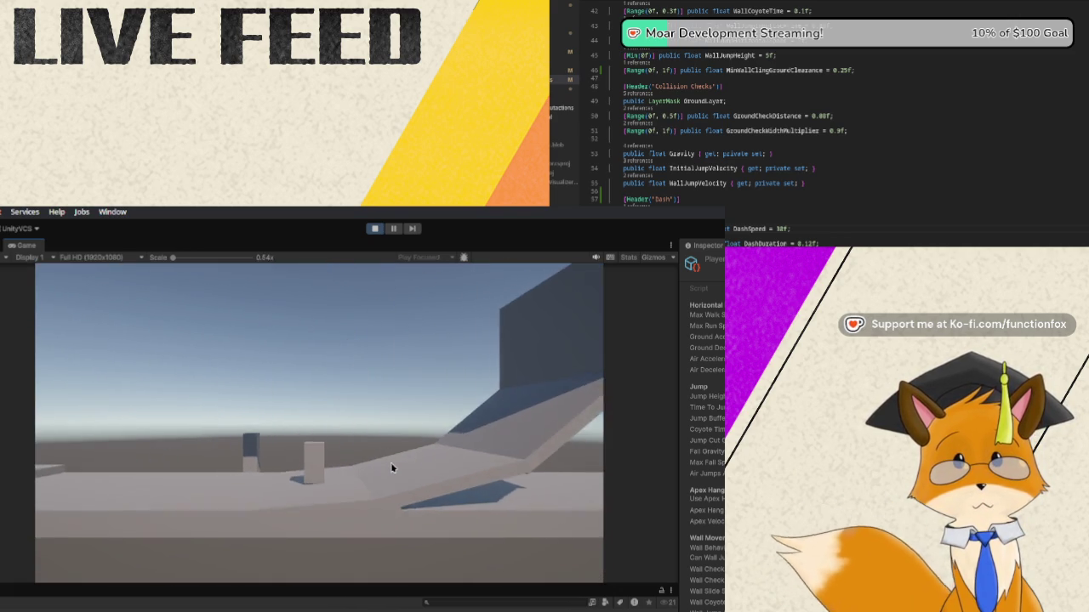
{"action": "key", "text": "d"}
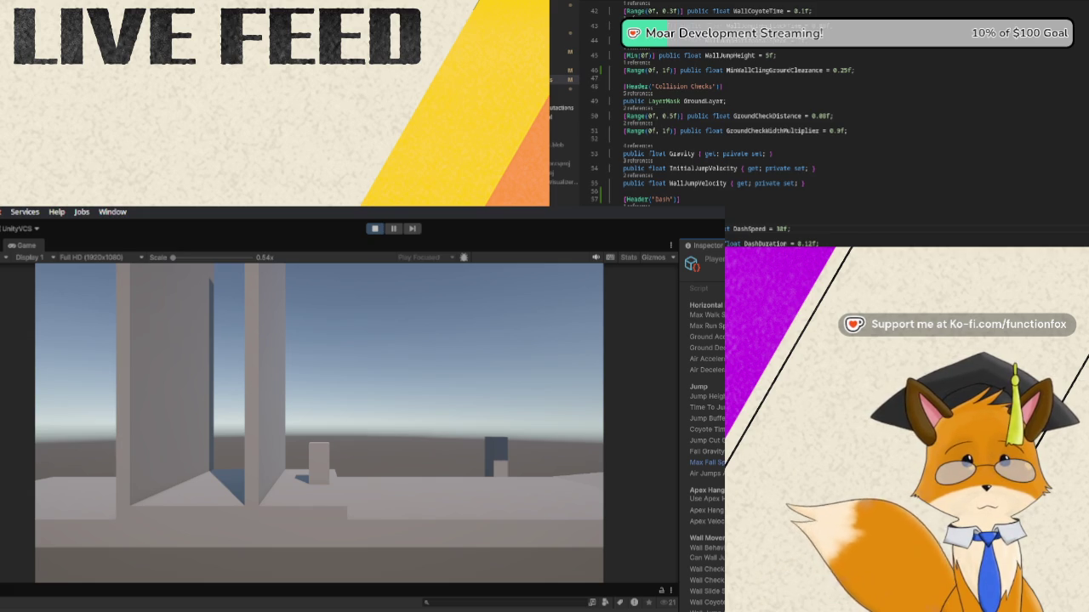
Walk and jump the player beside the tall walls, aiming for the raised platform
{"action": "key", "text": "w"}
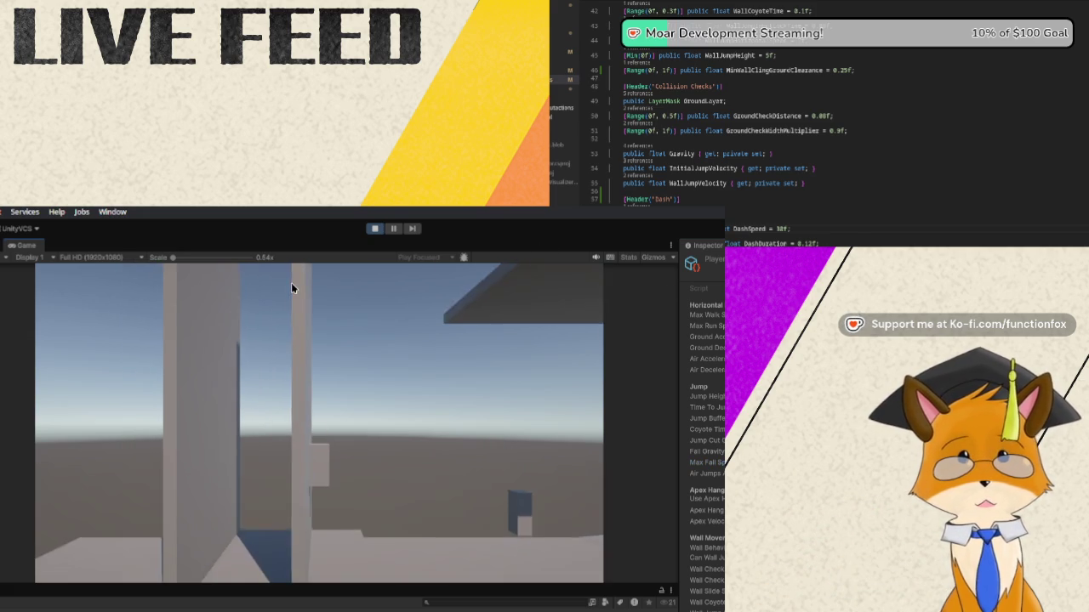
{"action": "key", "text": "space"}
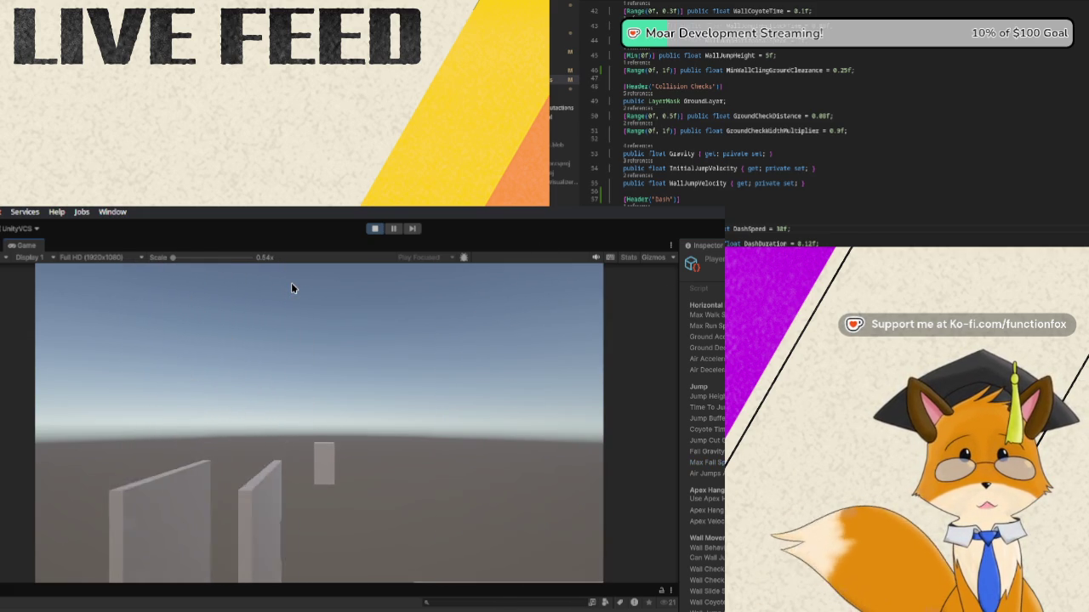
{"action": "key", "text": "a"}
{"action": "key", "text": "space"}
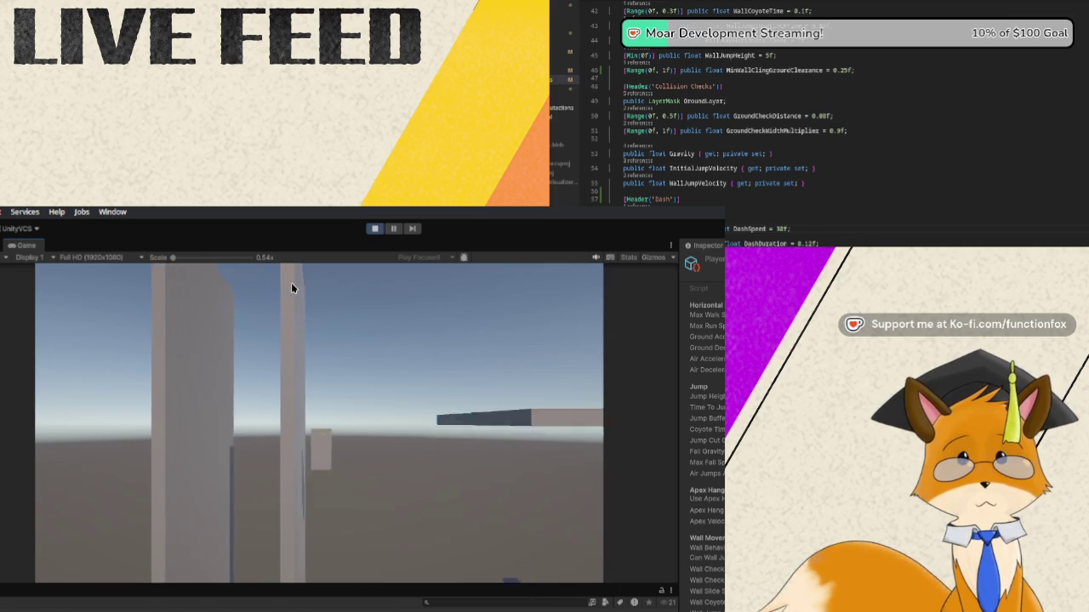
{"action": "key", "text": "w"}
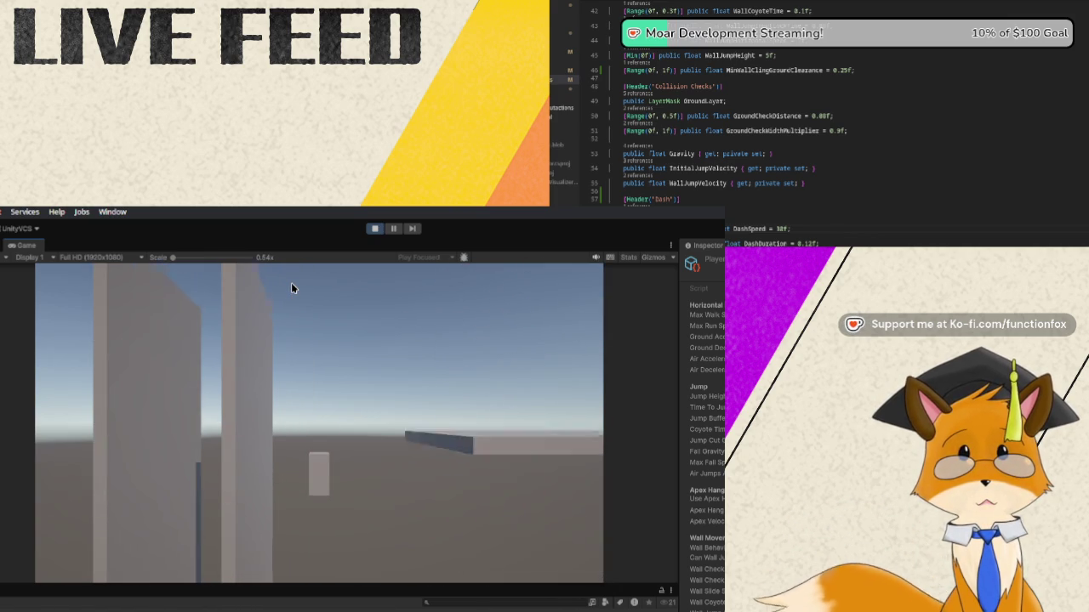
{"action": "key", "text": "a"}
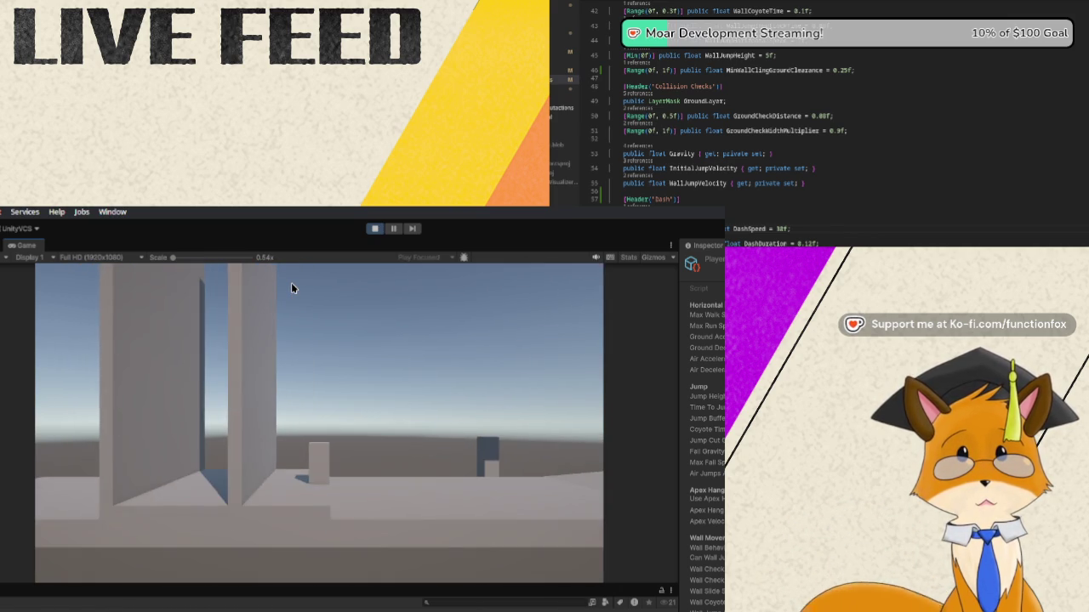
{"action": "key", "text": "space"}
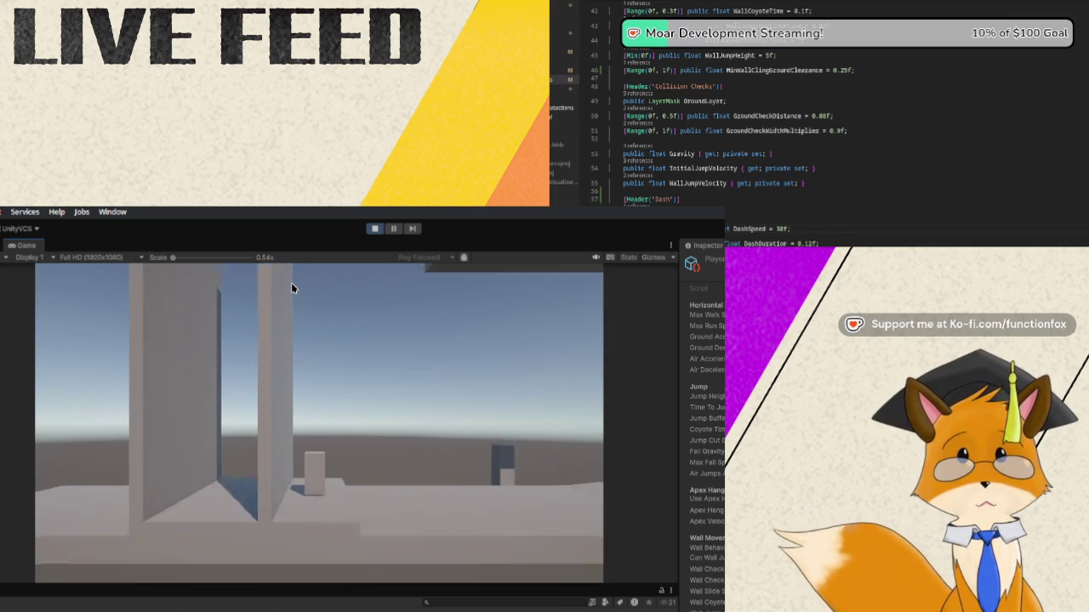
{"action": "key", "text": "s"}
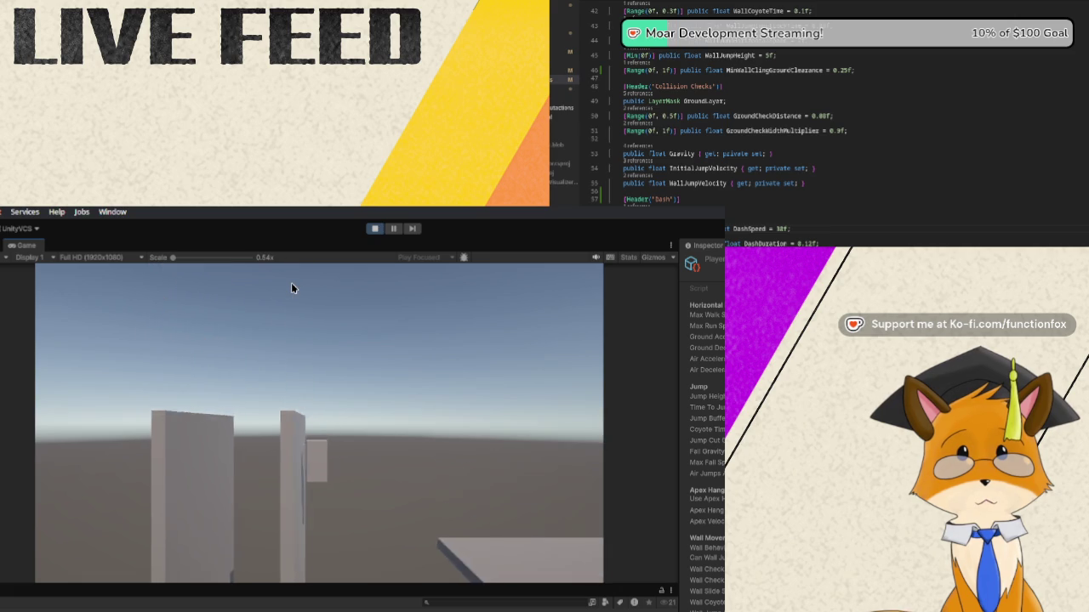
{"action": "key", "text": "w"}
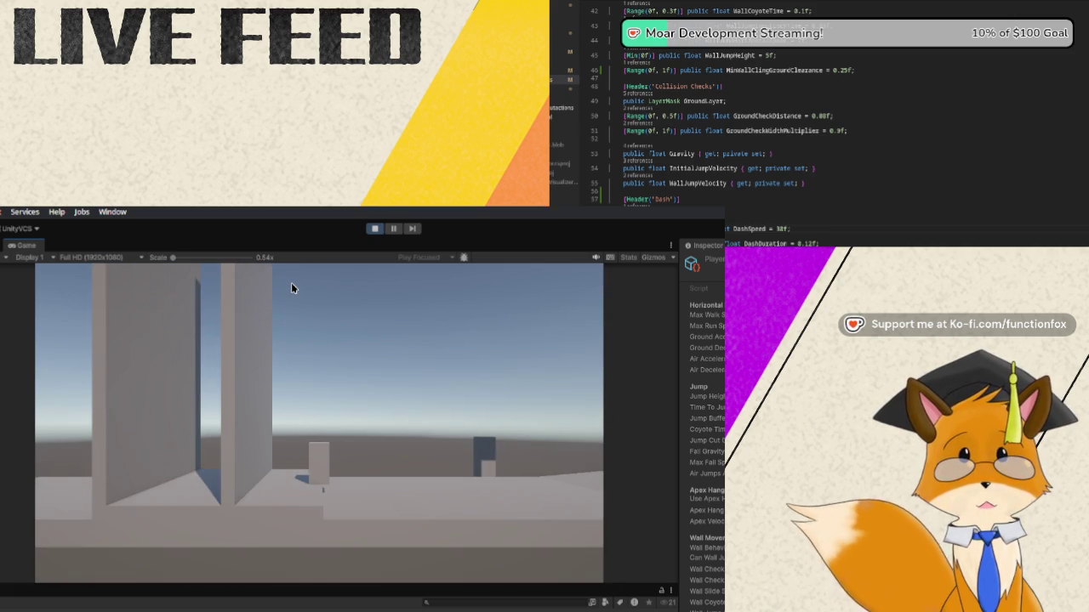
{"action": "key", "text": "d"}
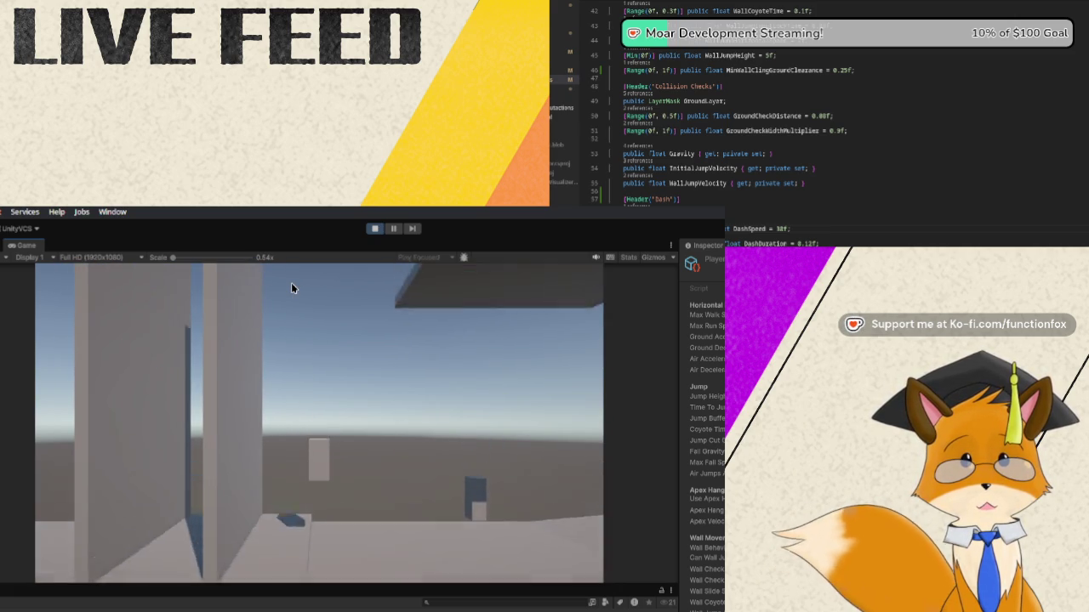
Sidestep the player left and right along the walls, then back away toward the platform
{"action": "key", "text": "a"}
{"action": "key", "text": "d"}
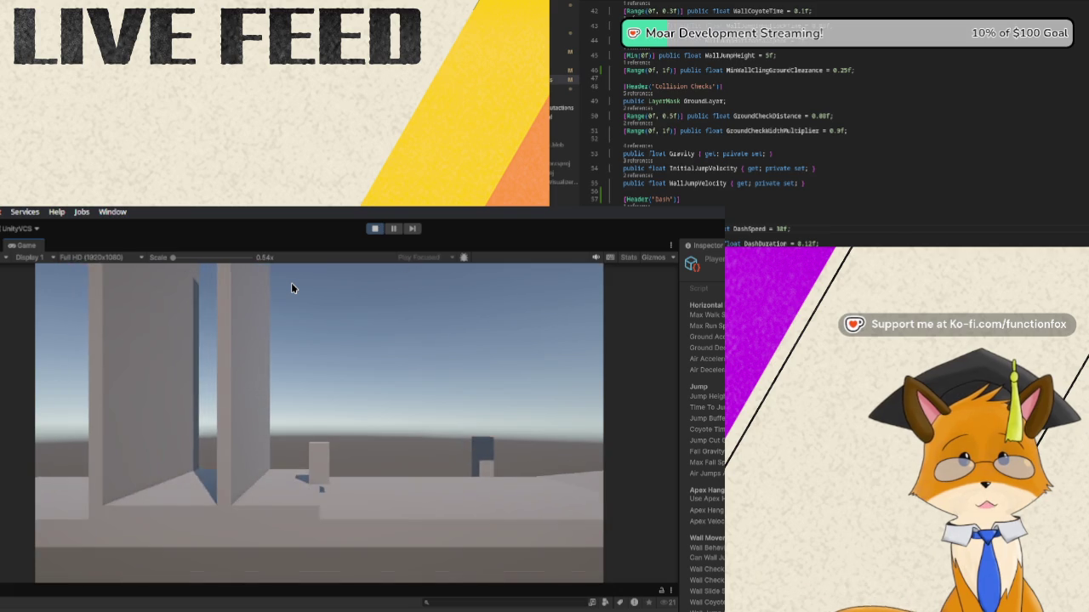
{"action": "key", "text": "a"}
{"action": "key", "text": "d"}
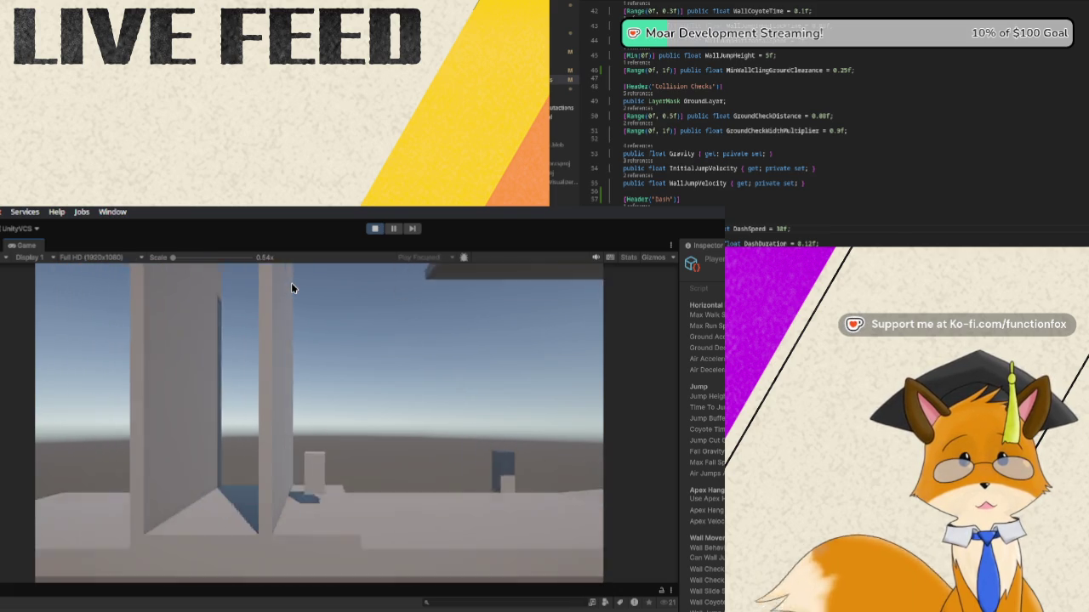
{"action": "key", "text": "a"}
{"action": "key", "text": "d"}
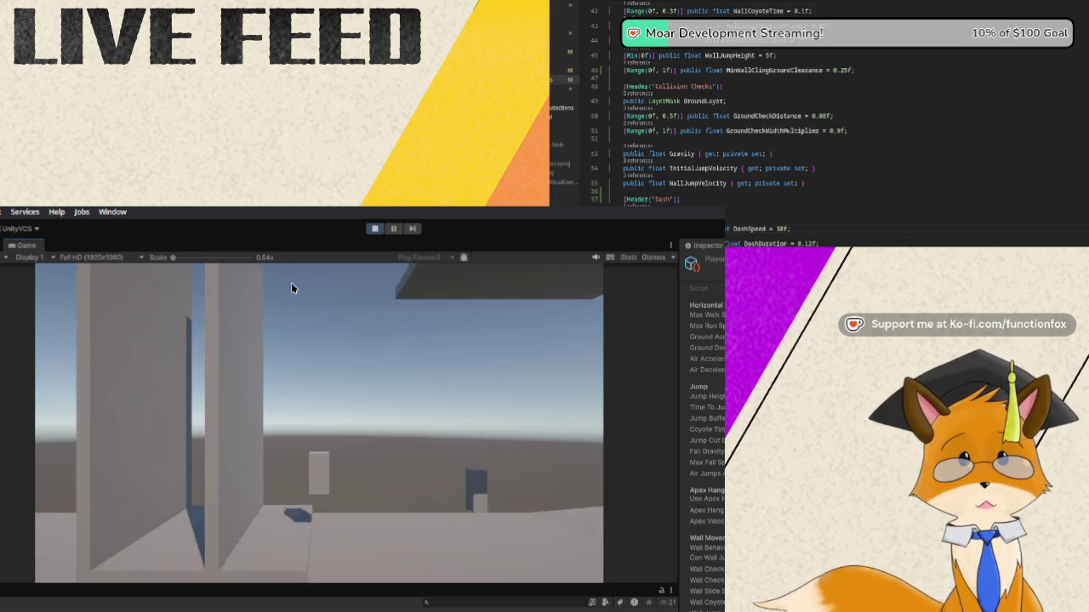
{"action": "key", "text": "a"}
{"action": "key", "text": "s"}
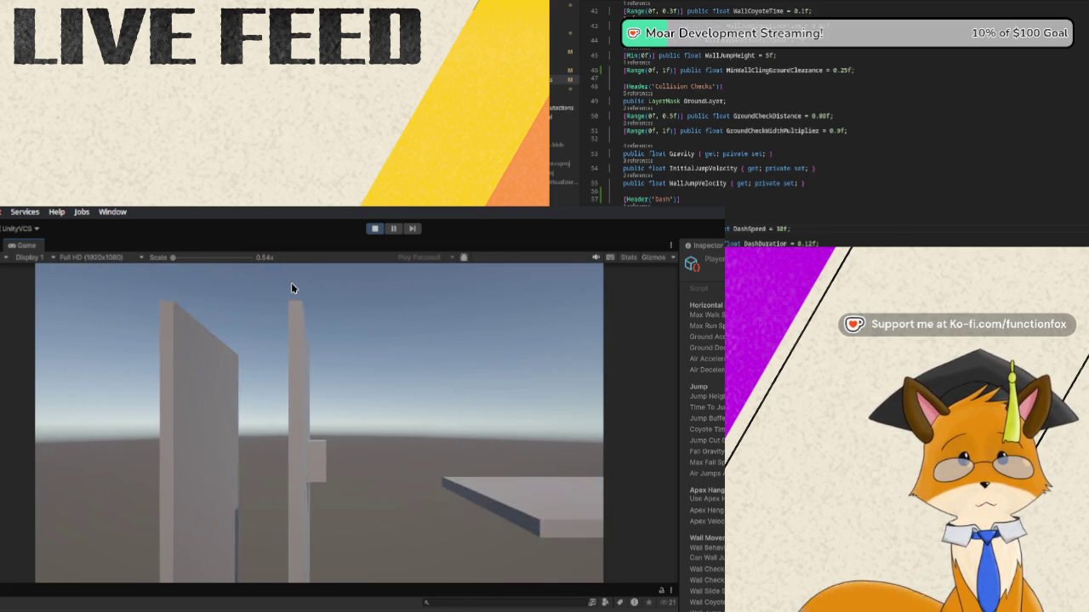
{"action": "key", "text": "w"}
{"action": "key", "text": "s"}
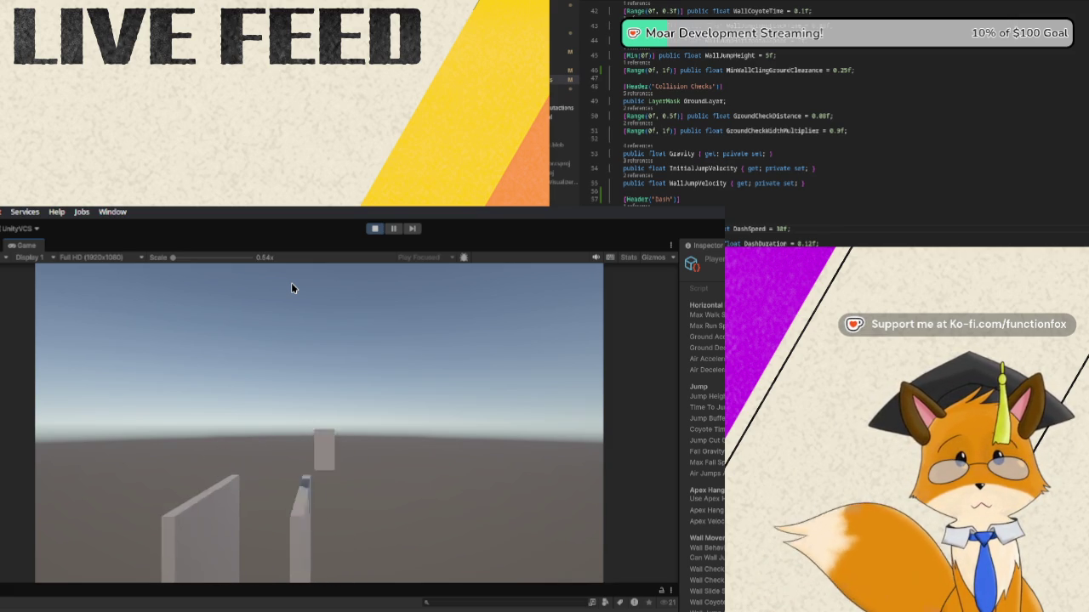
Walk onto the near platform and double-jump toward the overhang, then drop beside the walls
{"action": "key", "text": "w"}
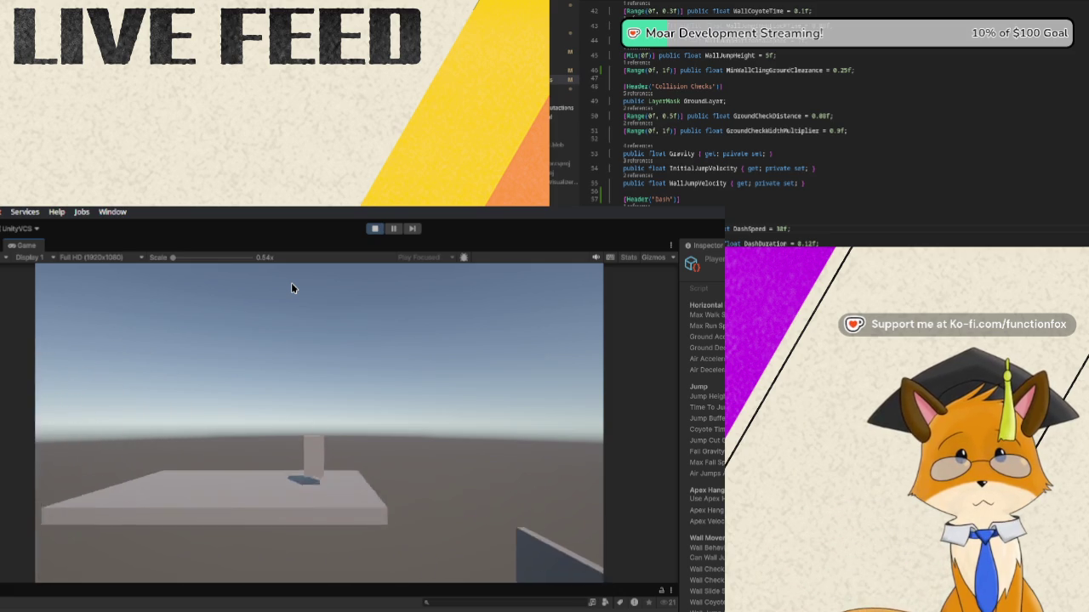
{"action": "key", "text": "w"}
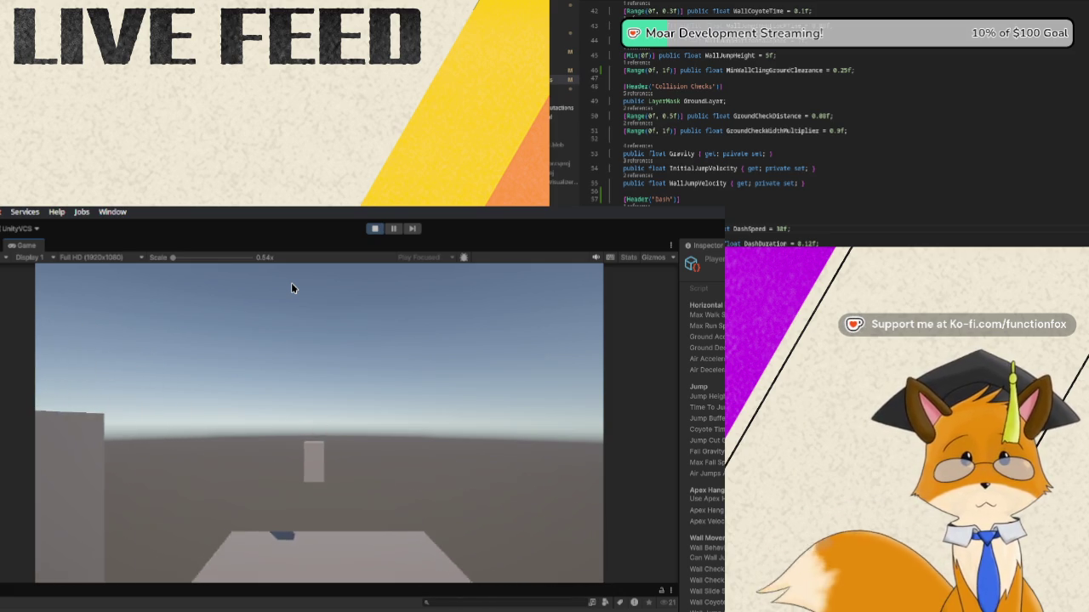
{"action": "key", "text": "w"}
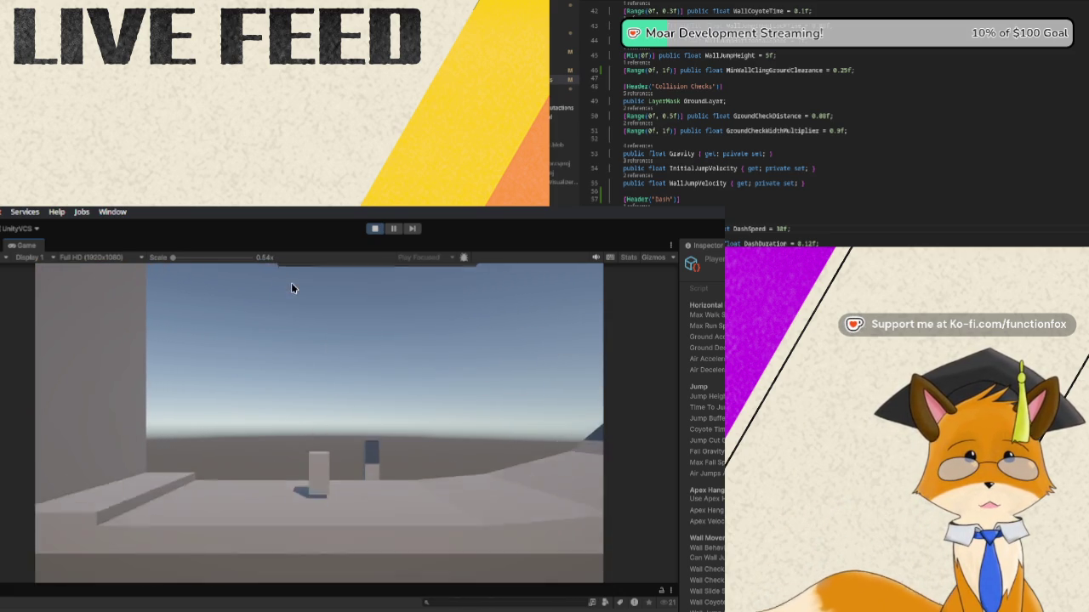
{"action": "key", "text": "space"}
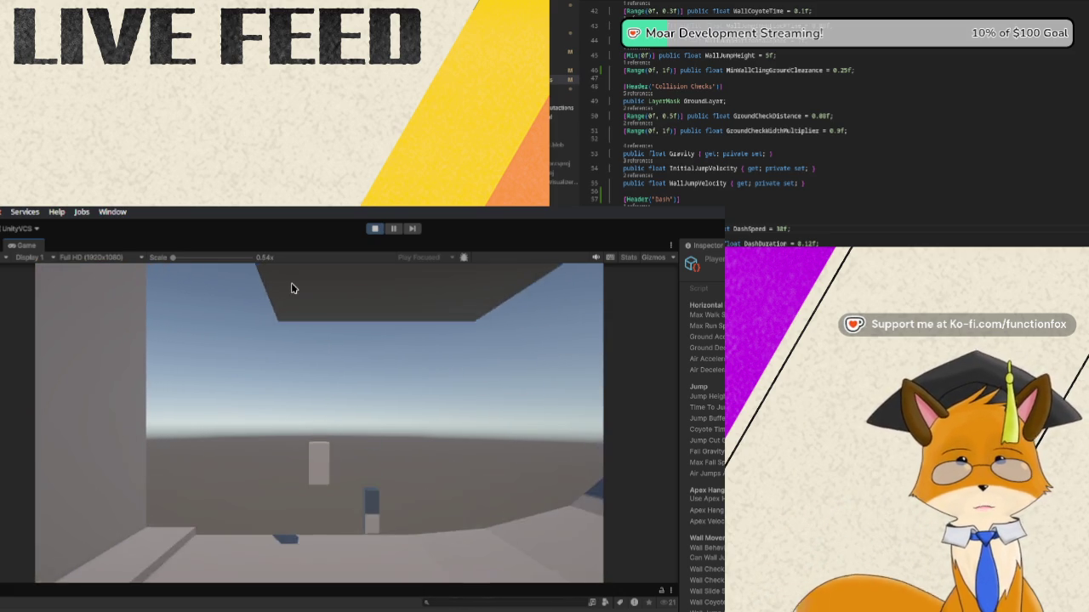
{"action": "key", "text": "space"}
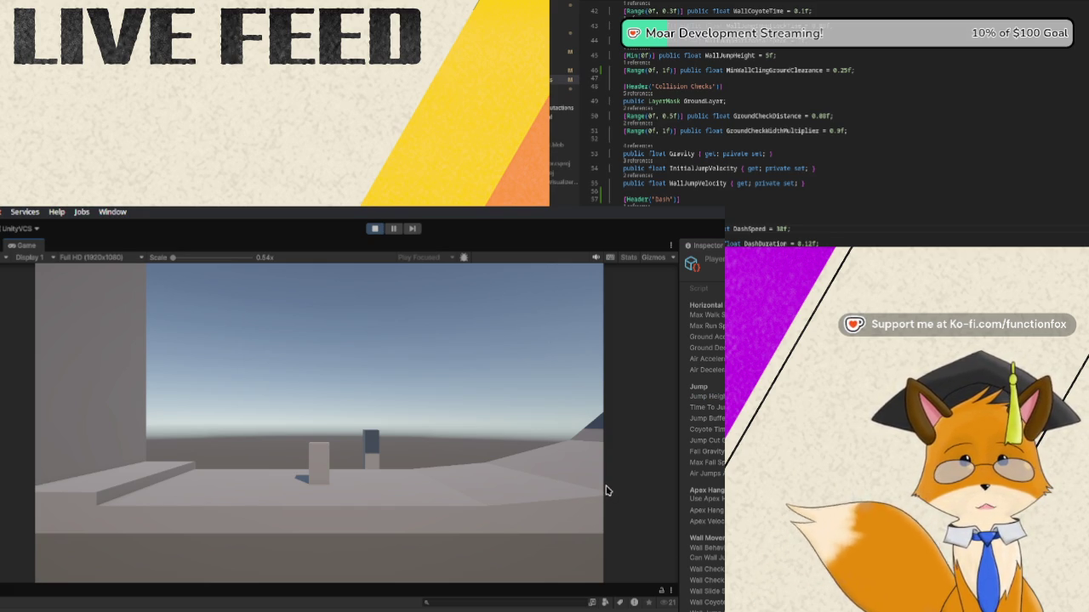
{"action": "key", "text": "space"}
{"action": "key", "text": "space"}
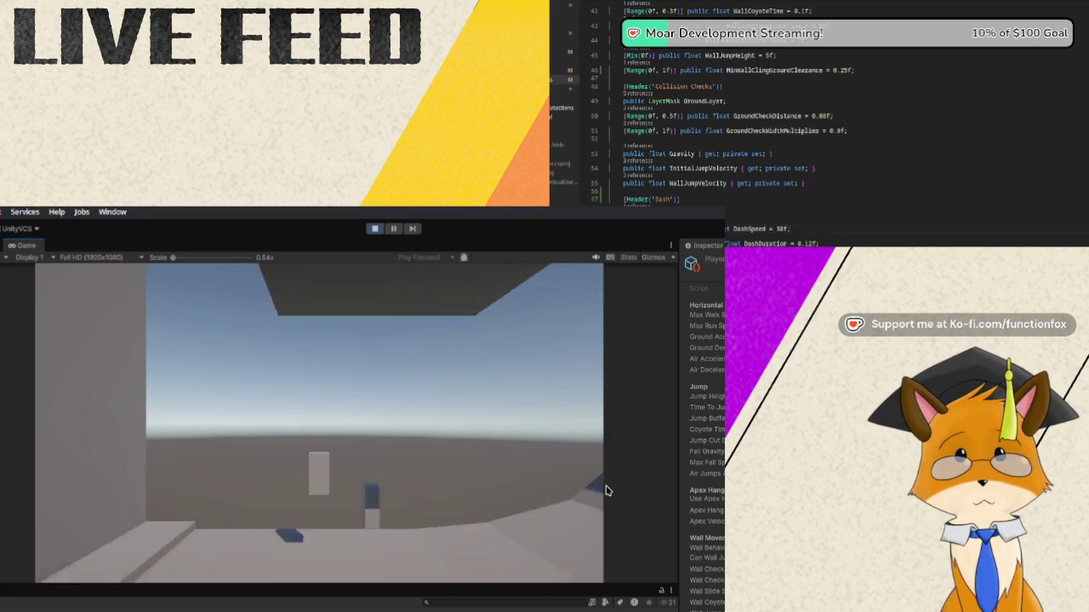
{"action": "key", "text": "space"}
{"action": "key", "text": "space"}
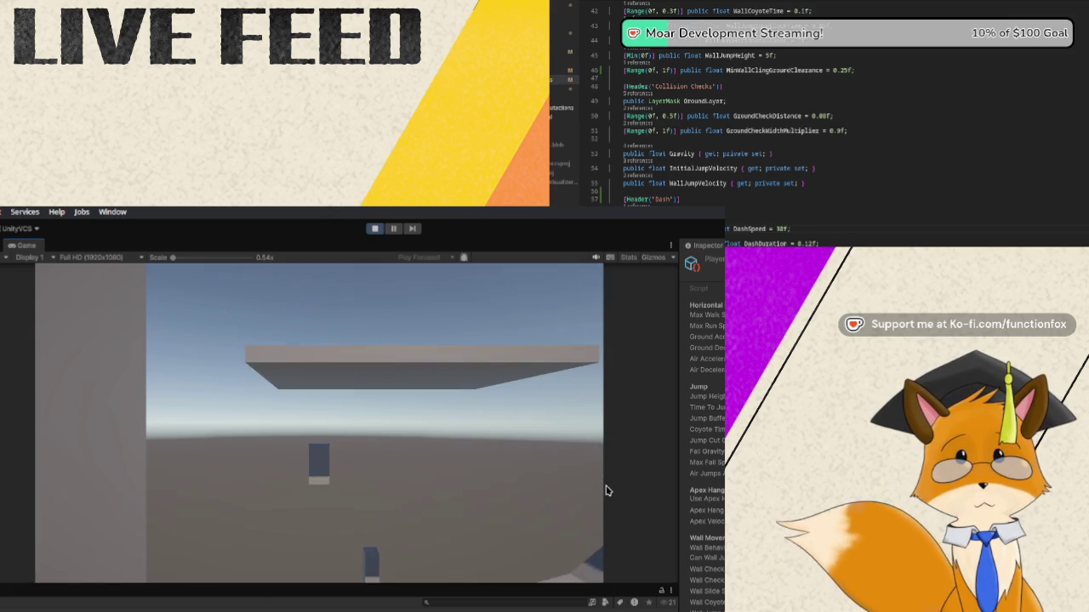
{"action": "key", "text": "space"}
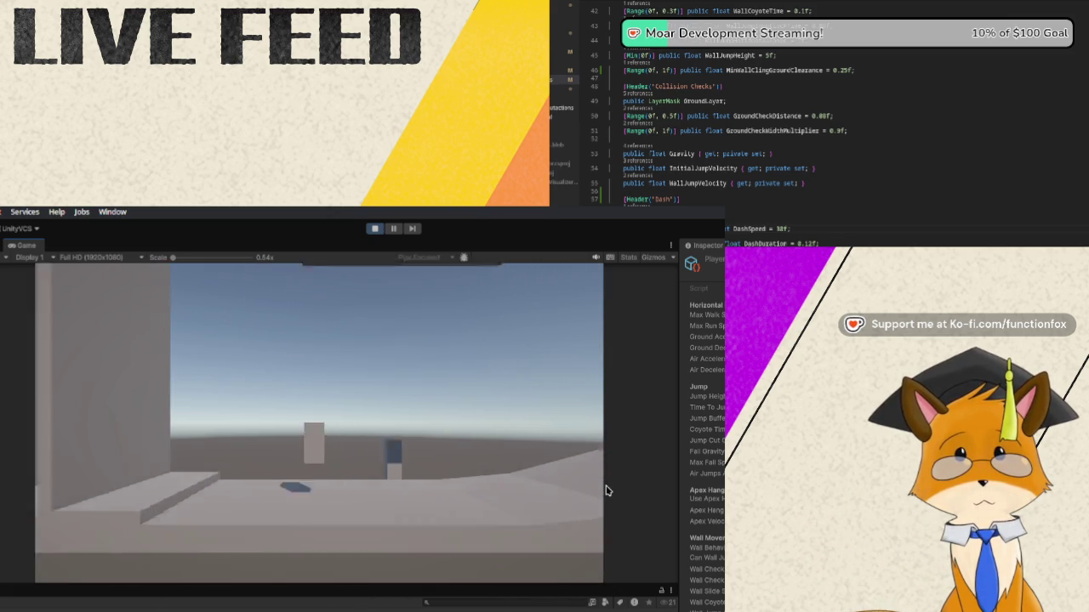
{"action": "key", "text": "space"}
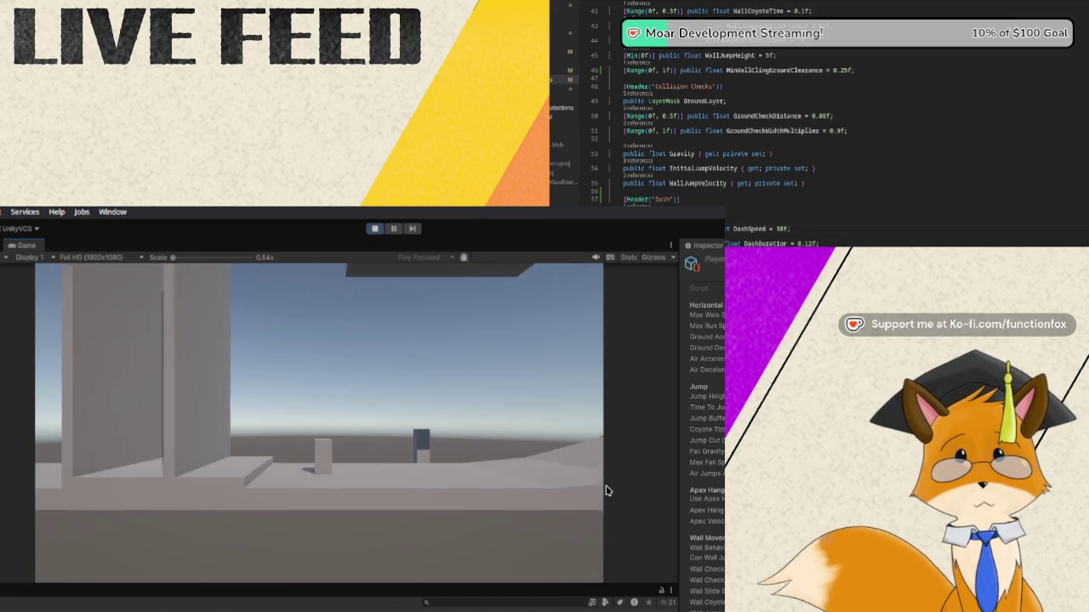
{"action": "key", "text": "a"}
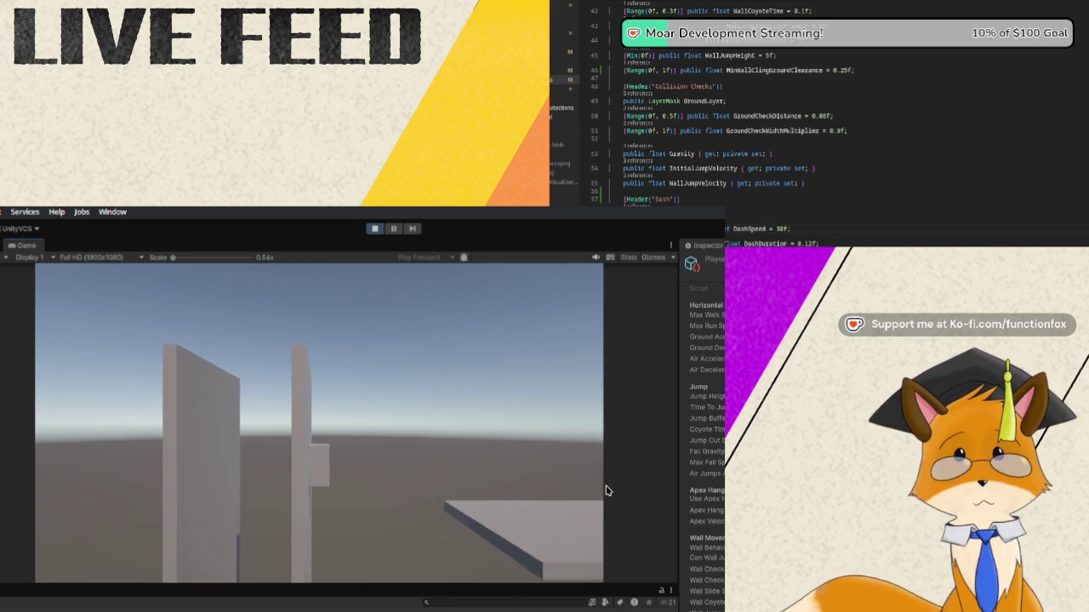
{"action": "key", "text": "d"}
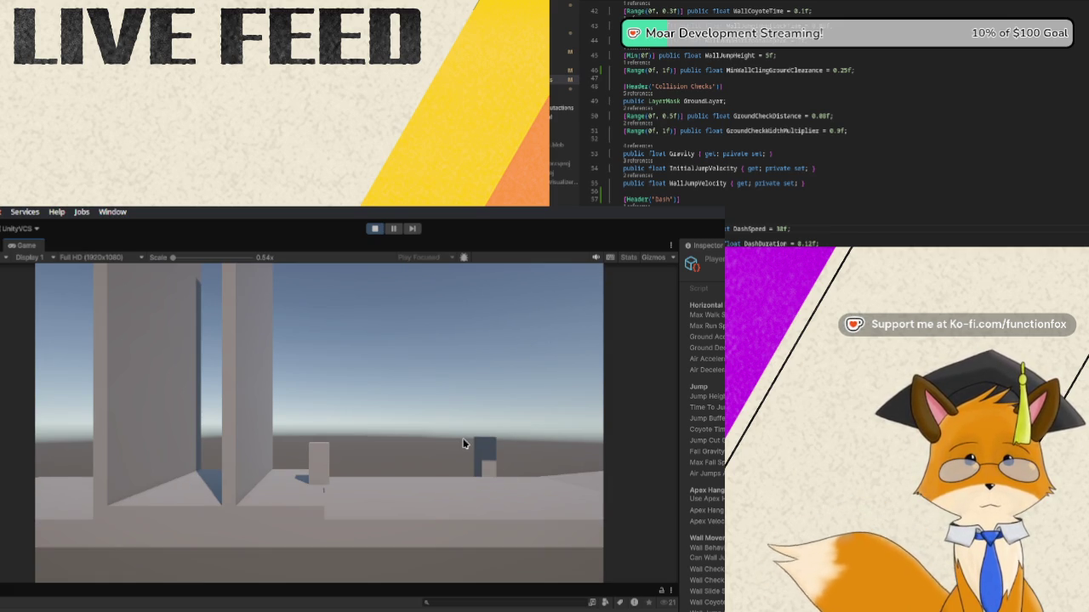
Wall-jump up the tall walls onto the raised ledge and toward the floating platform
{"action": "key", "text": "space"}
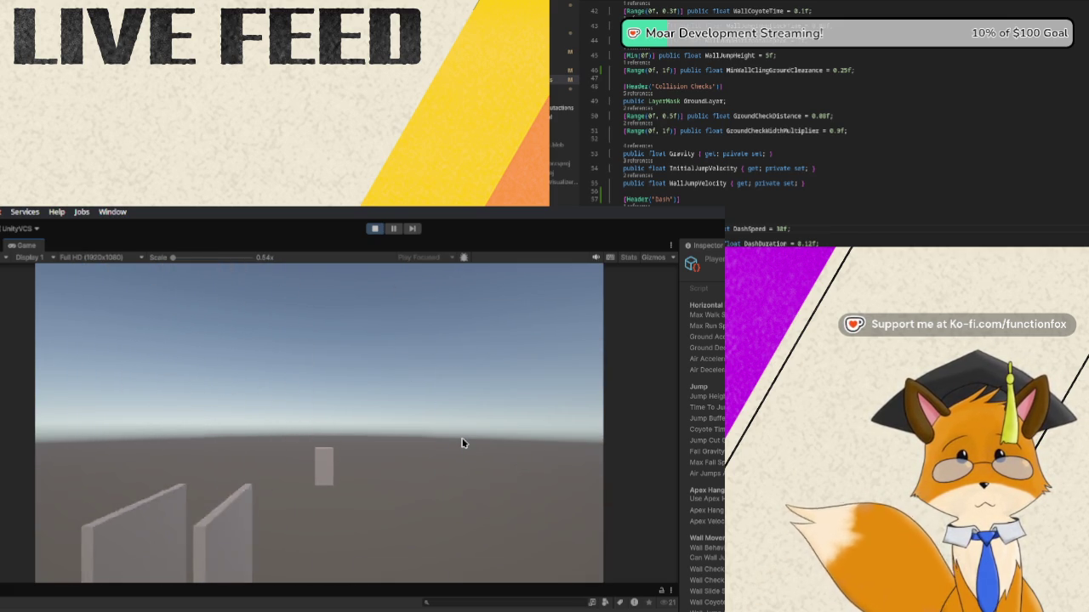
{"action": "key", "text": "space"}
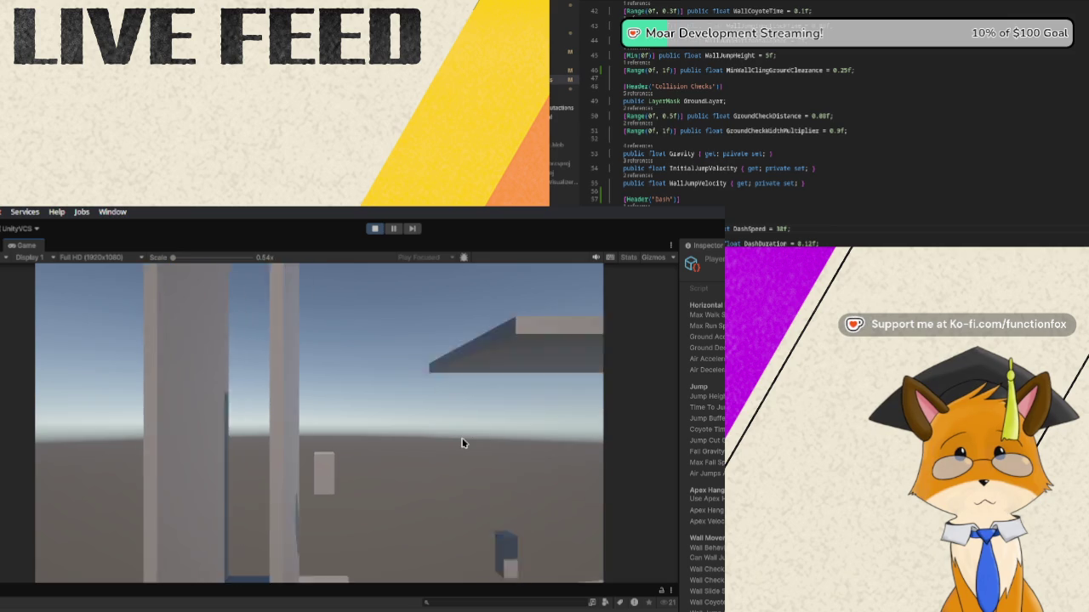
{"action": "key", "text": "space"}
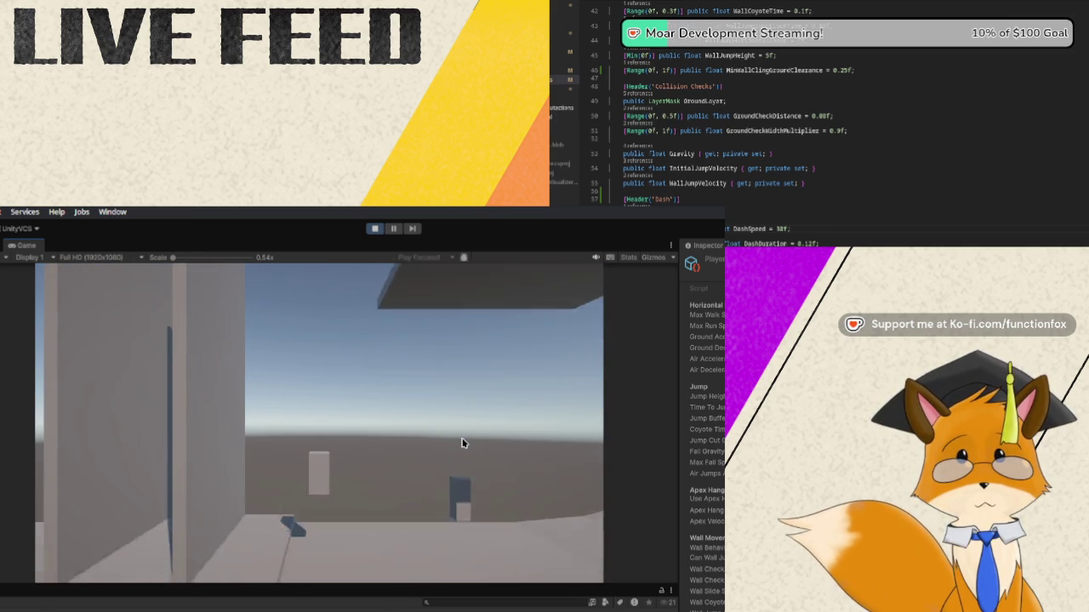
{"action": "key", "text": "space"}
{"action": "key", "text": "space"}
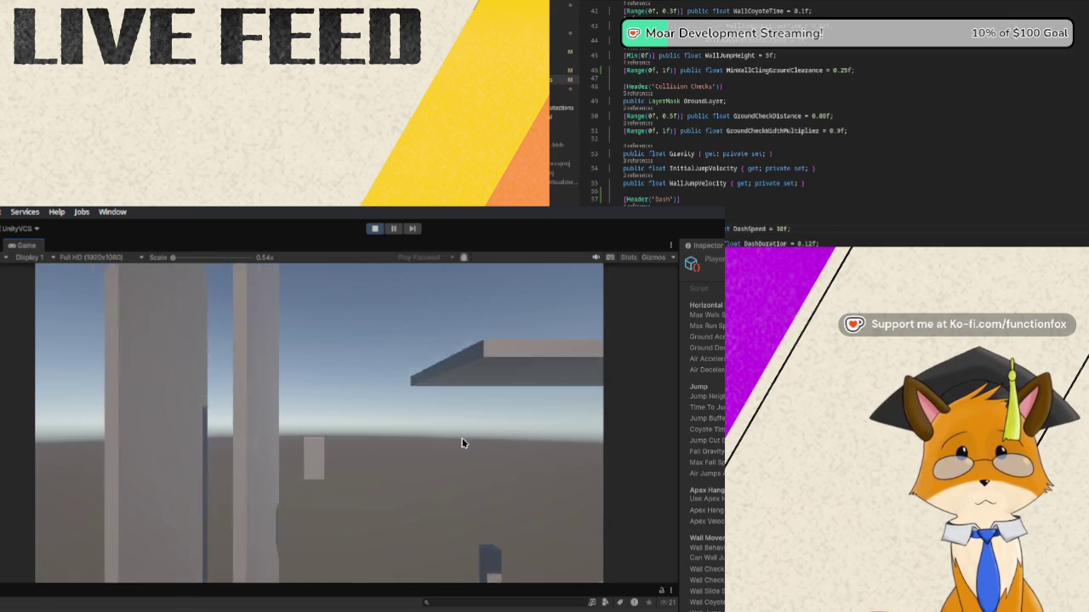
{"action": "key", "text": "s"}
{"action": "key", "text": "space"}
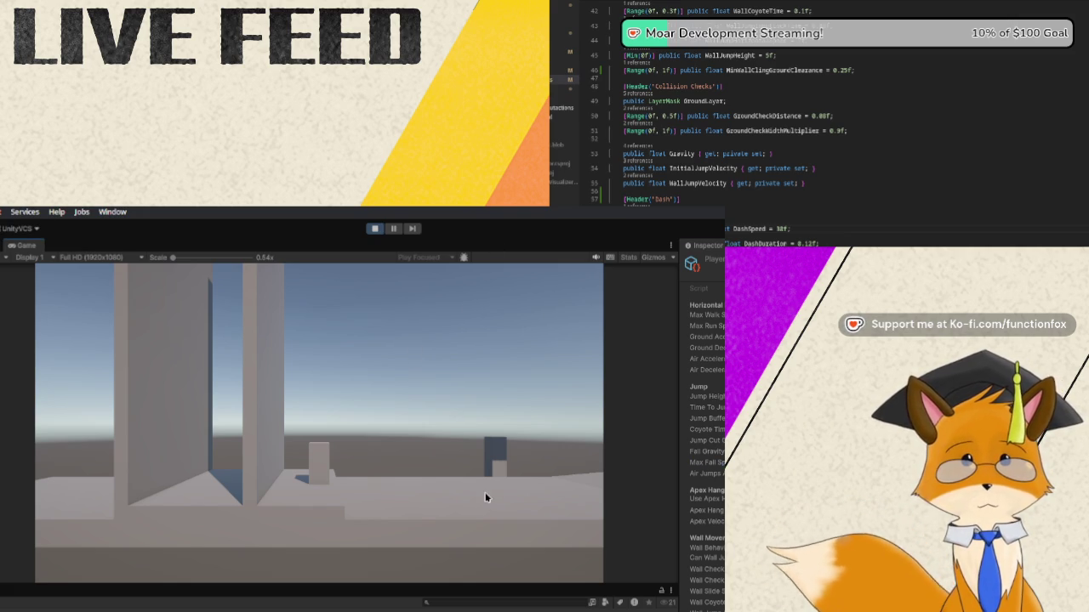
{"action": "key", "text": "w"}
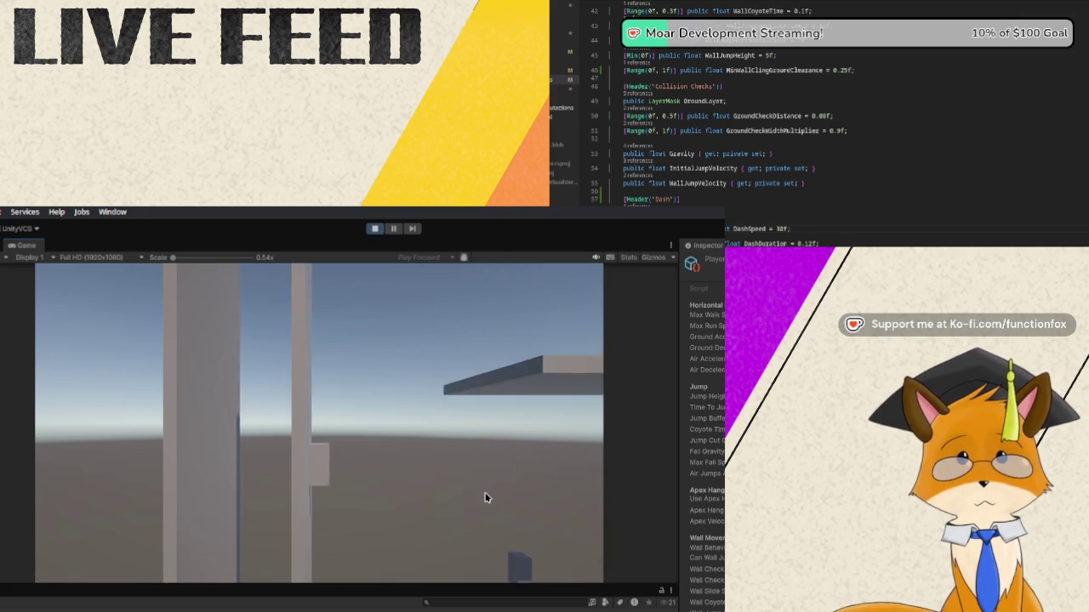
{"action": "key", "text": "space"}
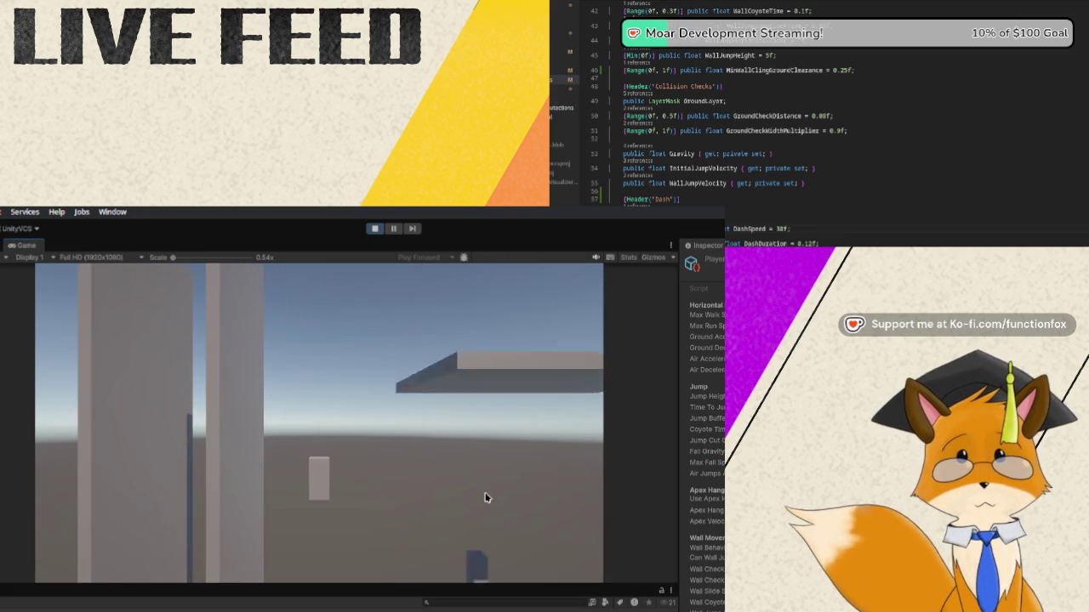
{"action": "key", "text": "space"}
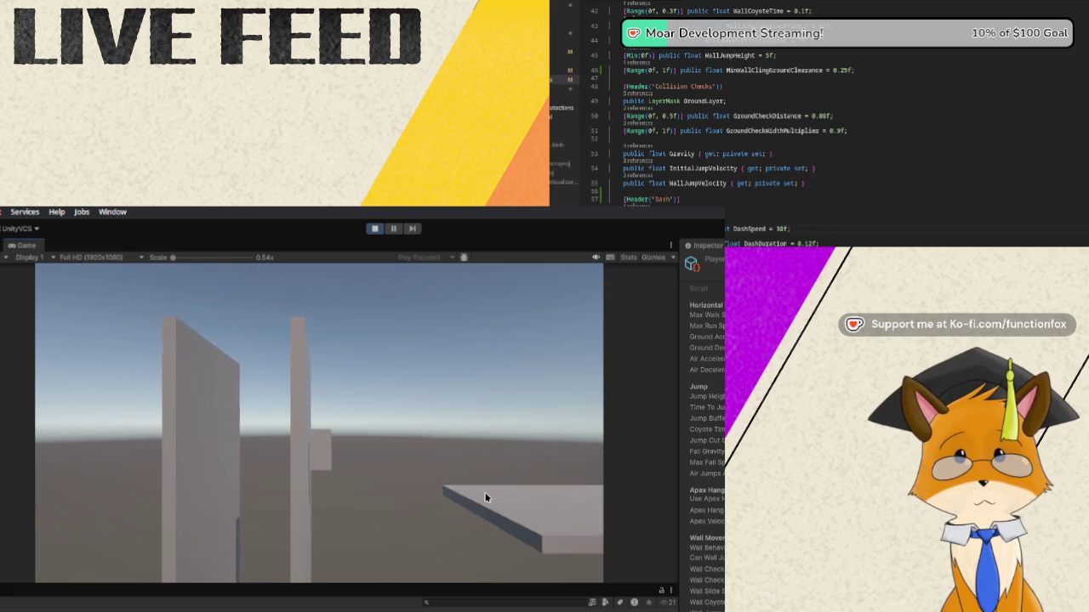
{"action": "key", "text": "space"}
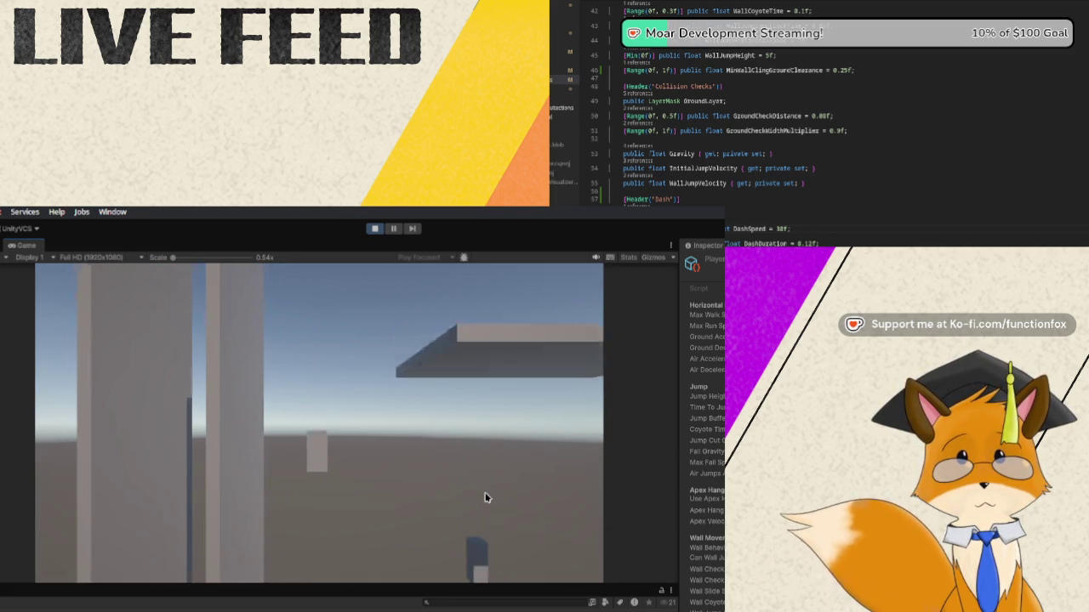
{"action": "key", "text": "space"}
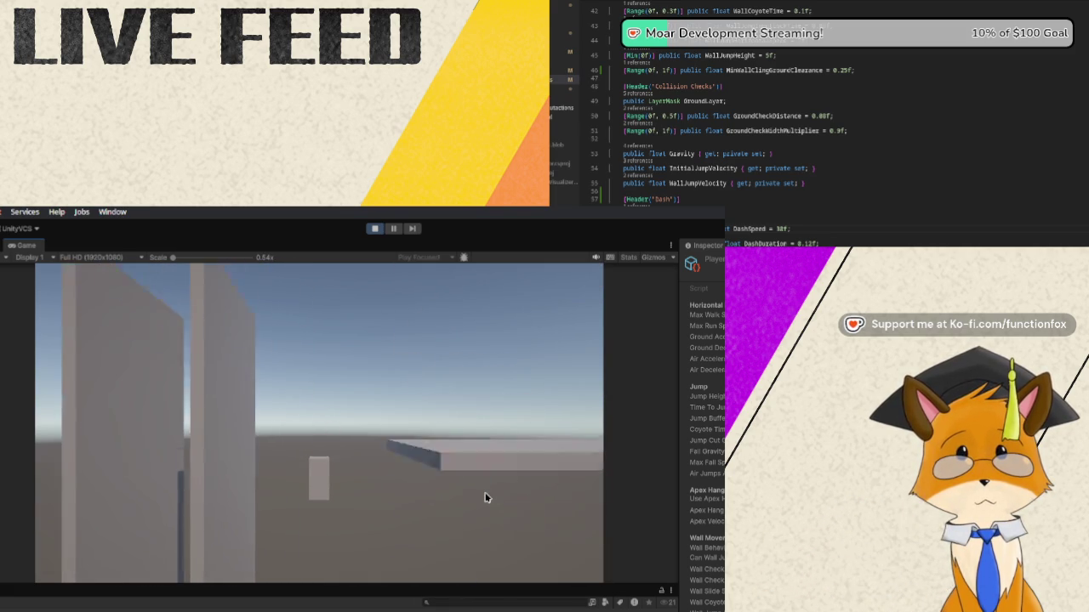
{"action": "key", "text": "space"}
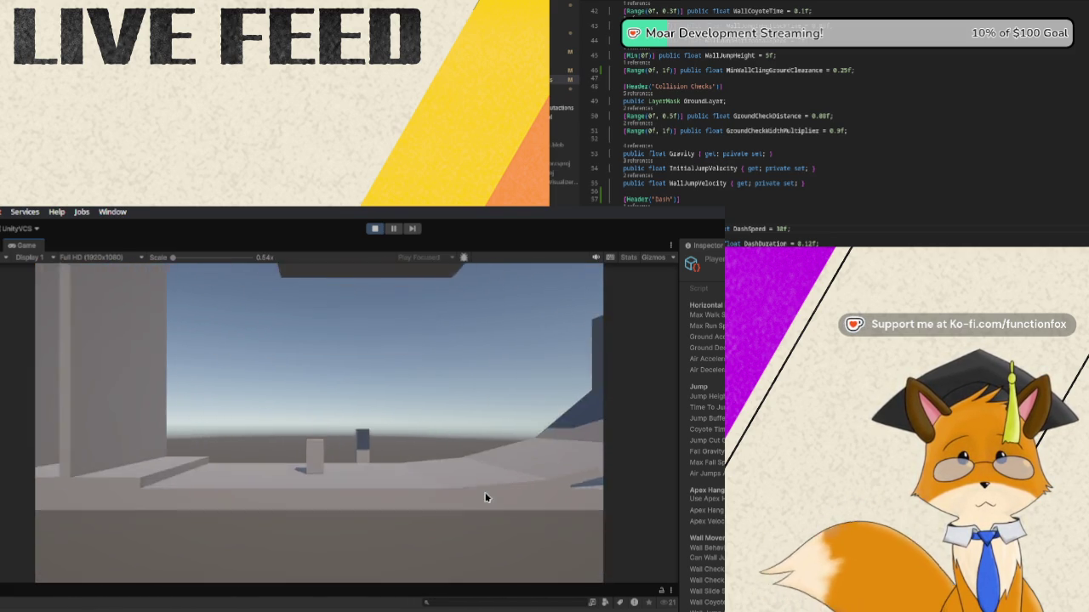
{"action": "key", "text": "d"}
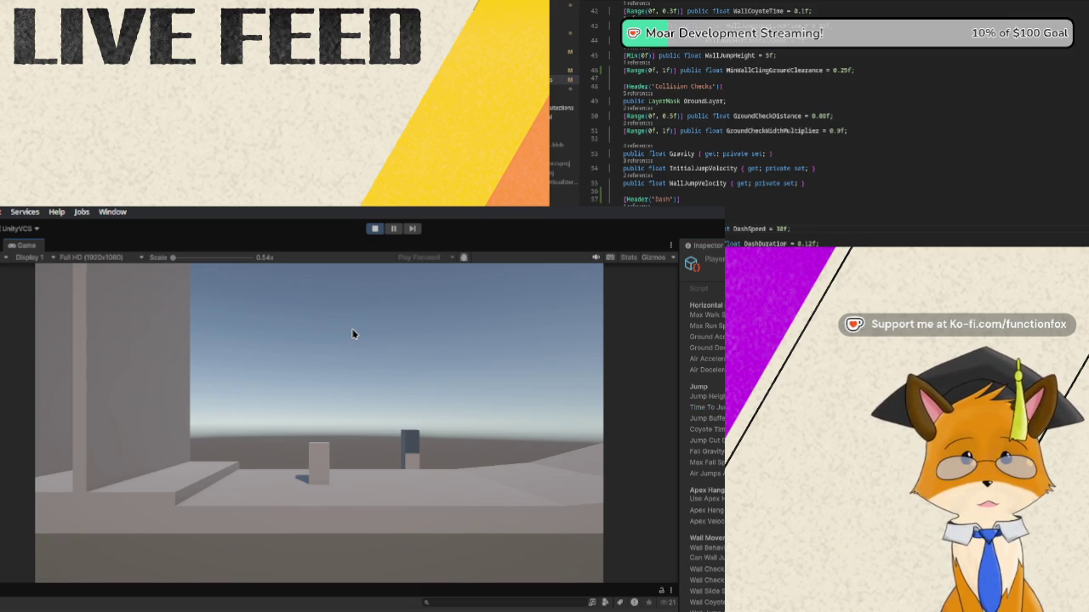
Jump toward the overhead platform while steering the player back and forth around the pillars
{"action": "key", "text": "a"}
{"action": "key", "text": "space"}
{"action": "key", "text": "d"}
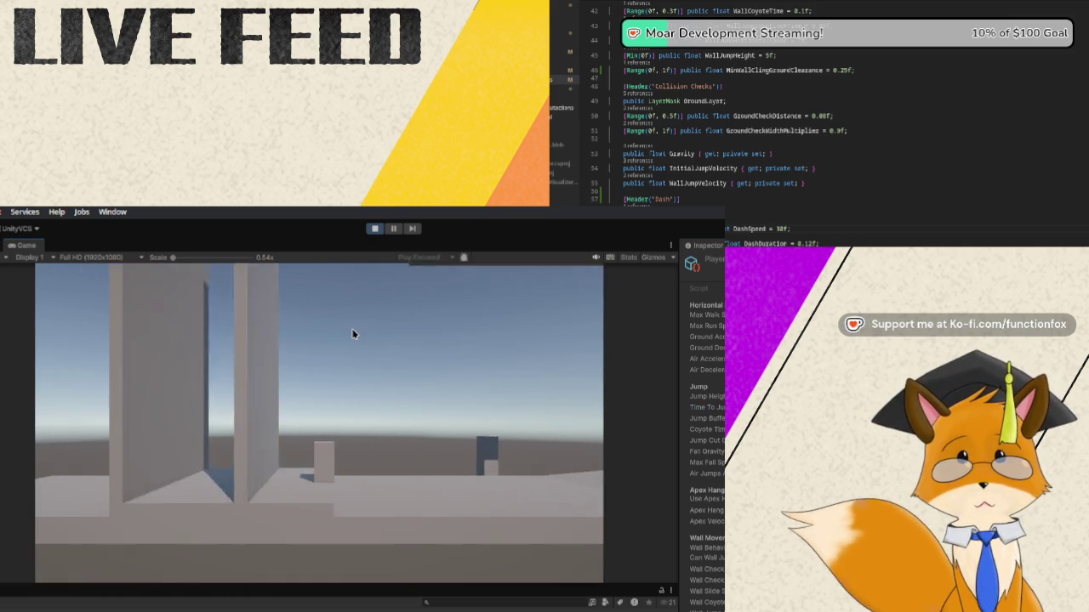
{"action": "key", "text": "a"}
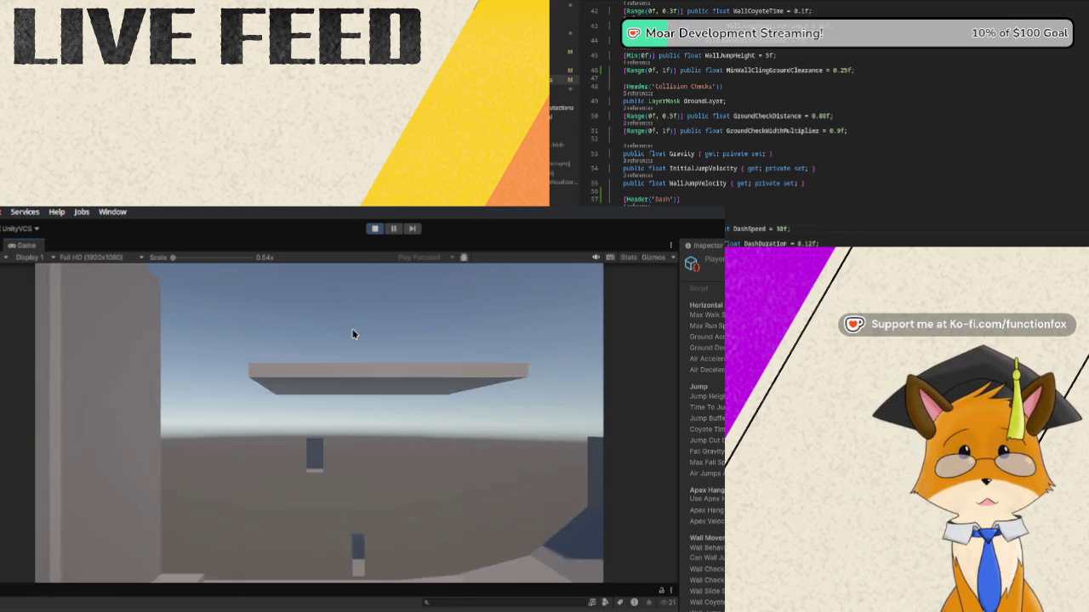
{"action": "key", "text": "space"}
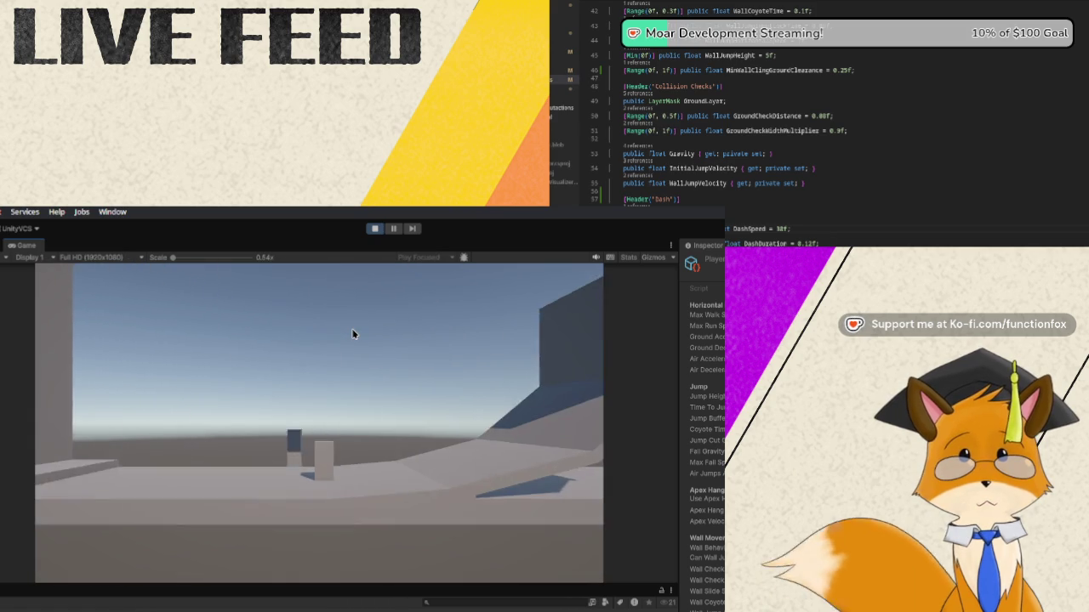
{"action": "key", "text": "d"}
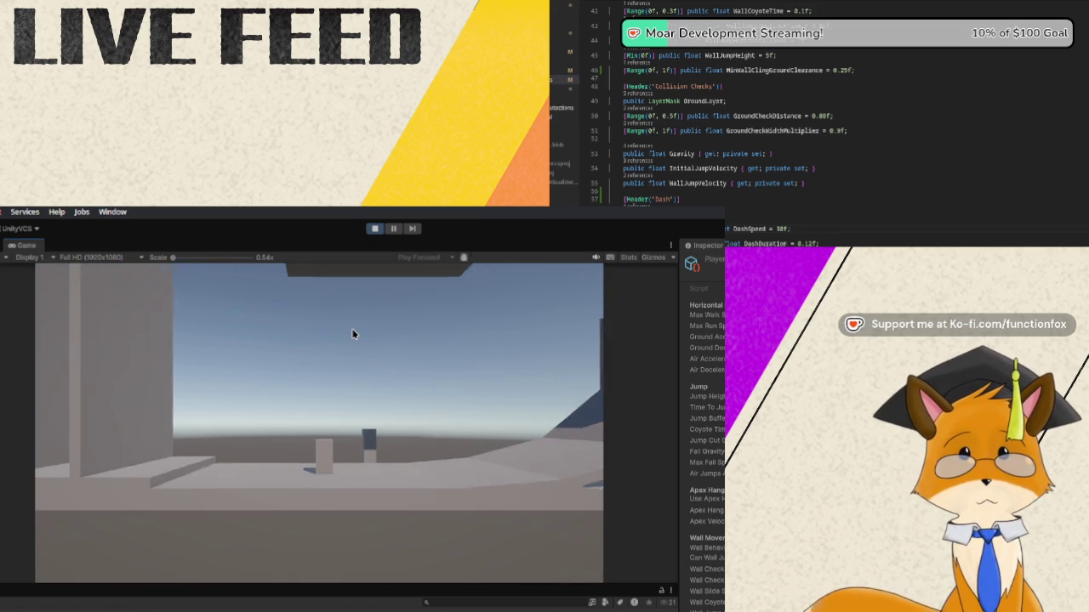
{"action": "key", "text": "a"}
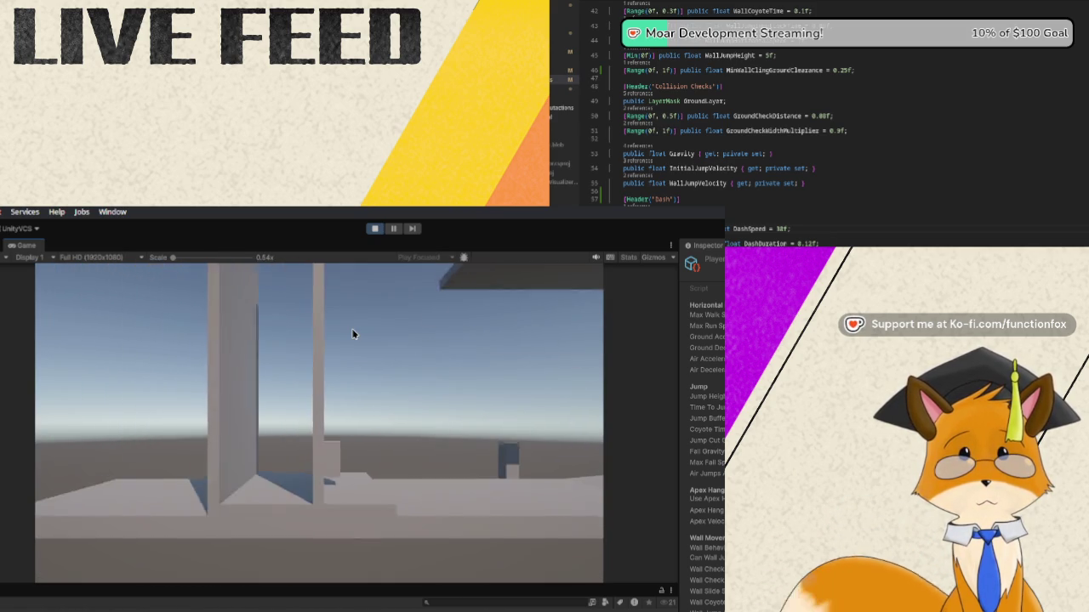
{"action": "key", "text": "d"}
{"action": "key", "text": "a"}
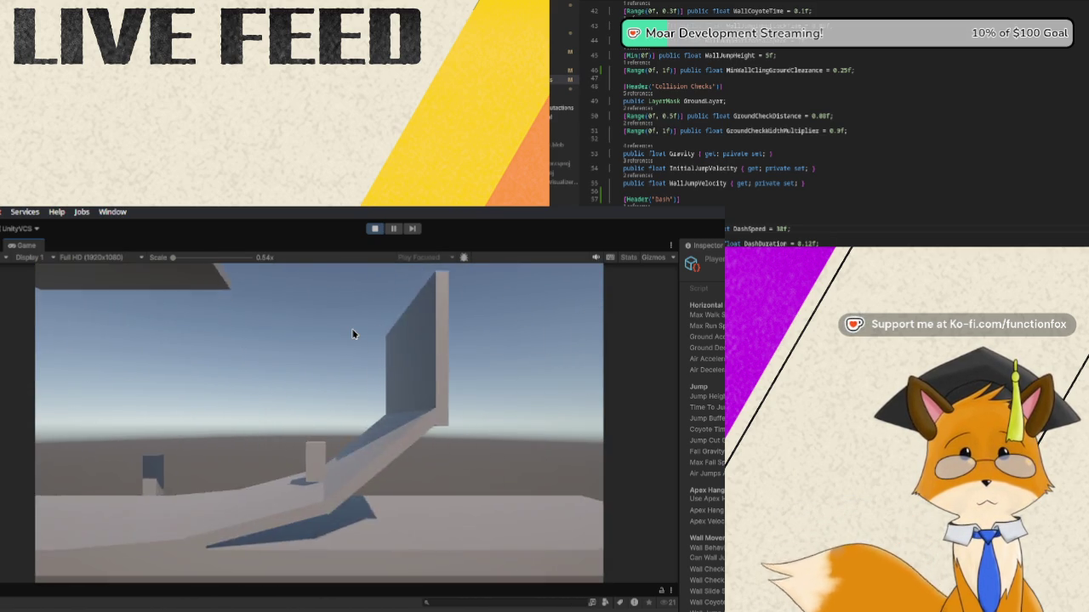
{"action": "key", "text": "space"}
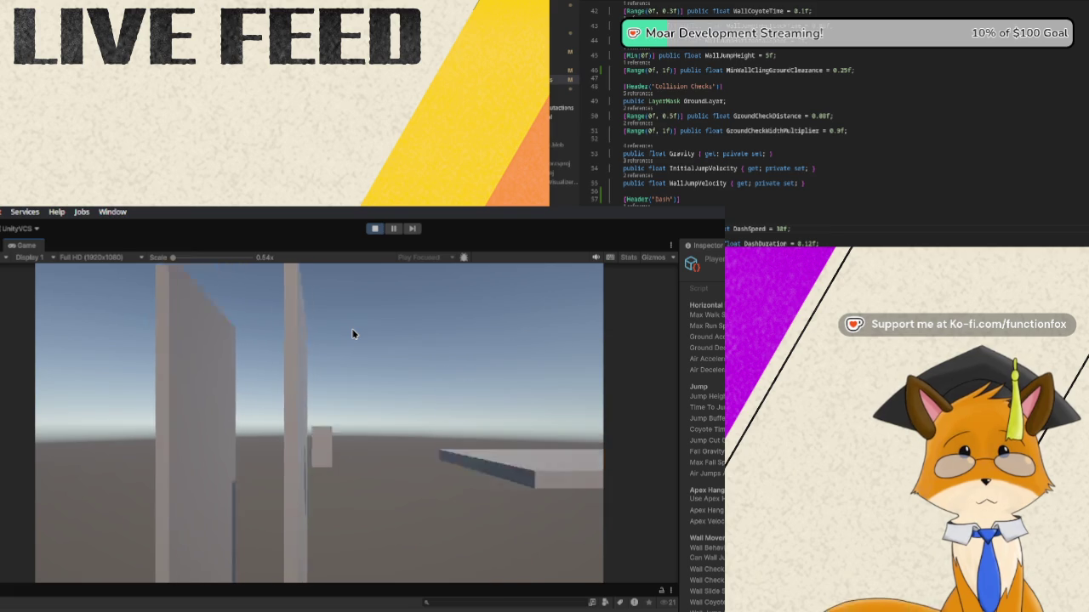
{"action": "key", "text": "d"}
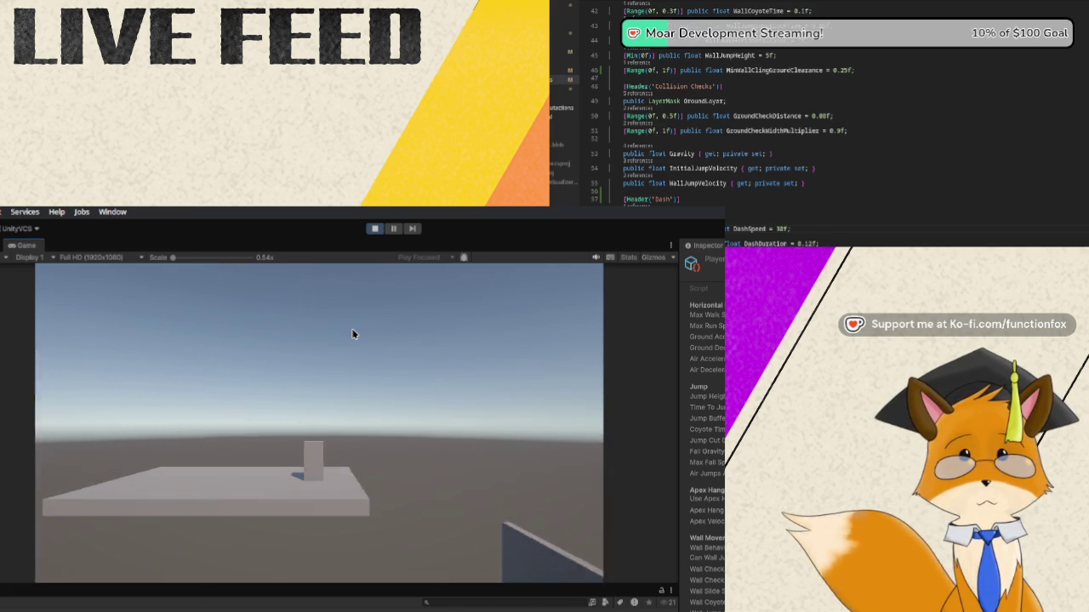
{"action": "key", "text": "a"}
Run between the two tall walls, wall-jump above them and dash under the floating platform
{"action": "key", "text": "d"}
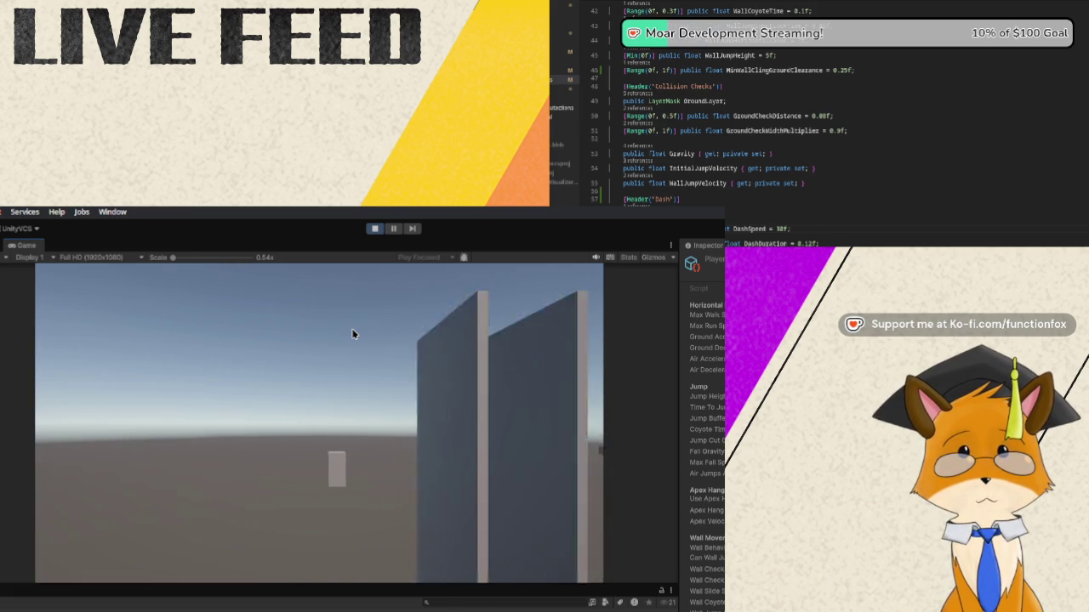
{"action": "key", "text": "space"}
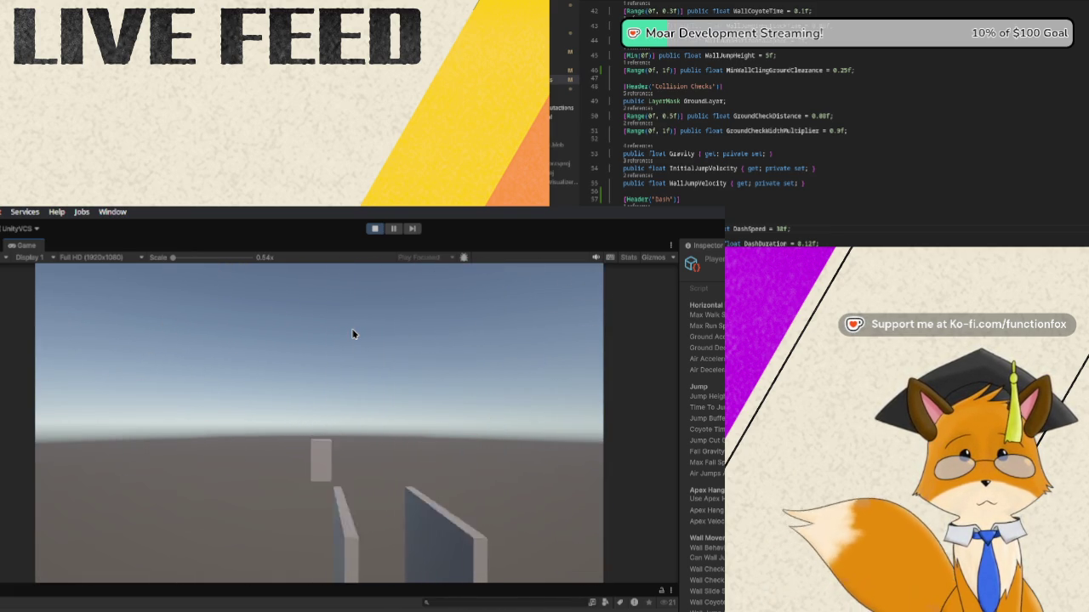
{"action": "key", "text": "d"}
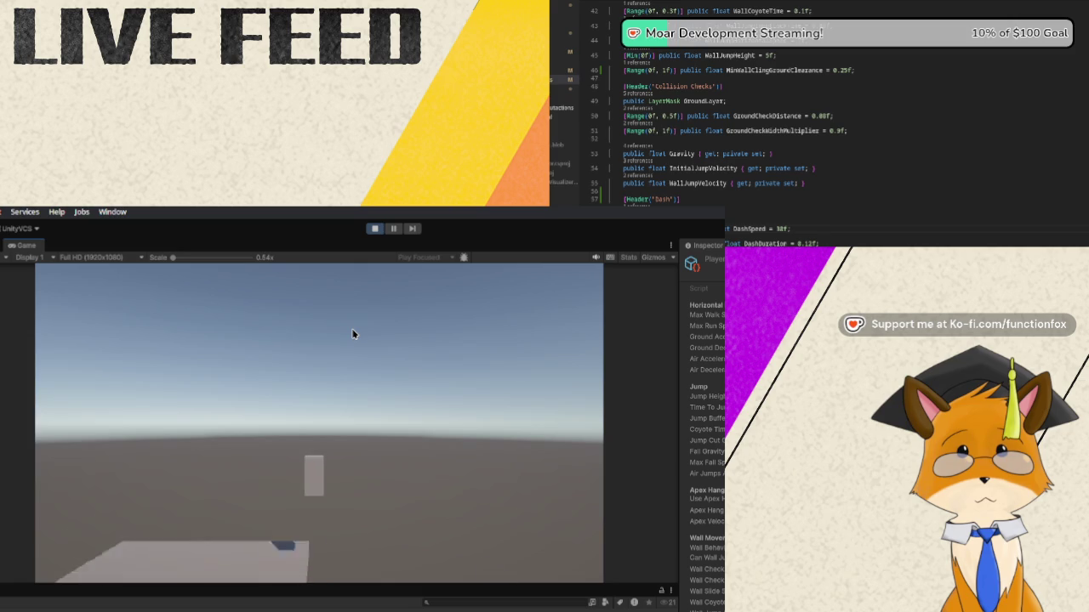
{"action": "key", "text": "a"}
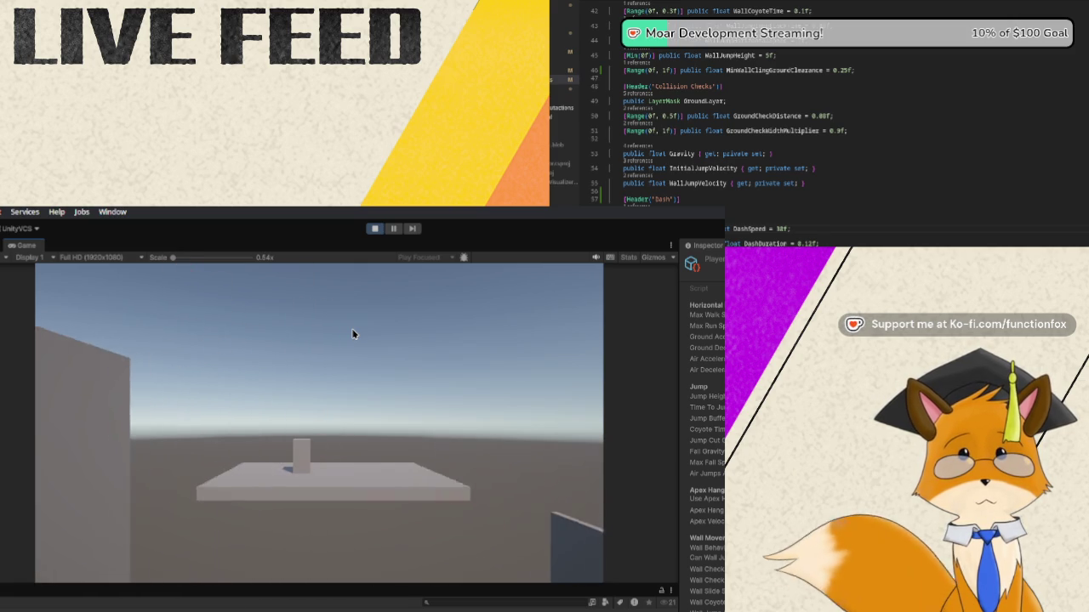
{"action": "key", "text": "space"}
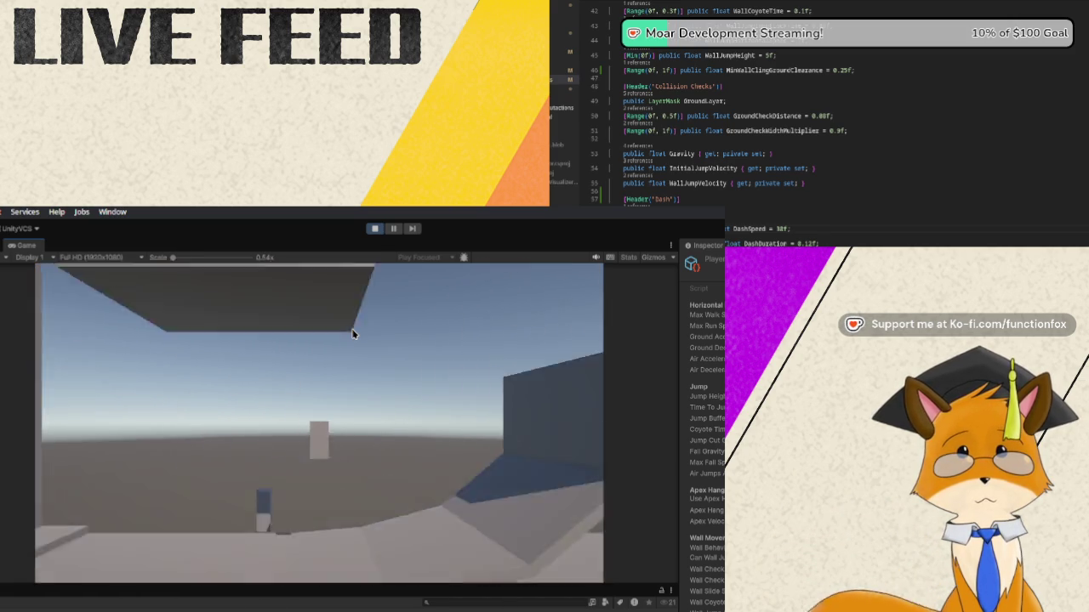
{"action": "key", "text": "d"}
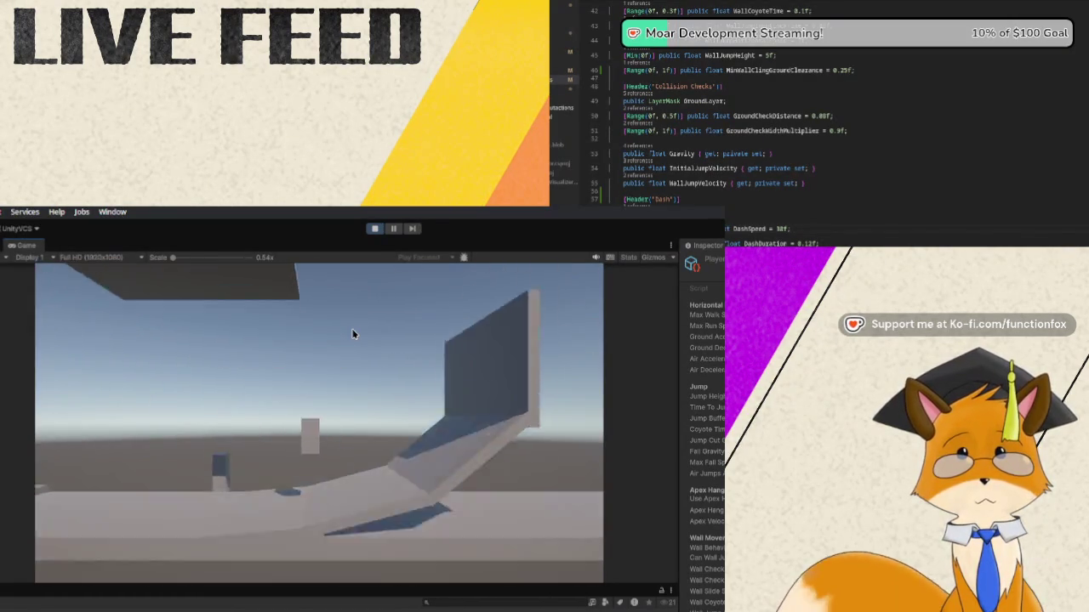
{"action": "key", "text": "a"}
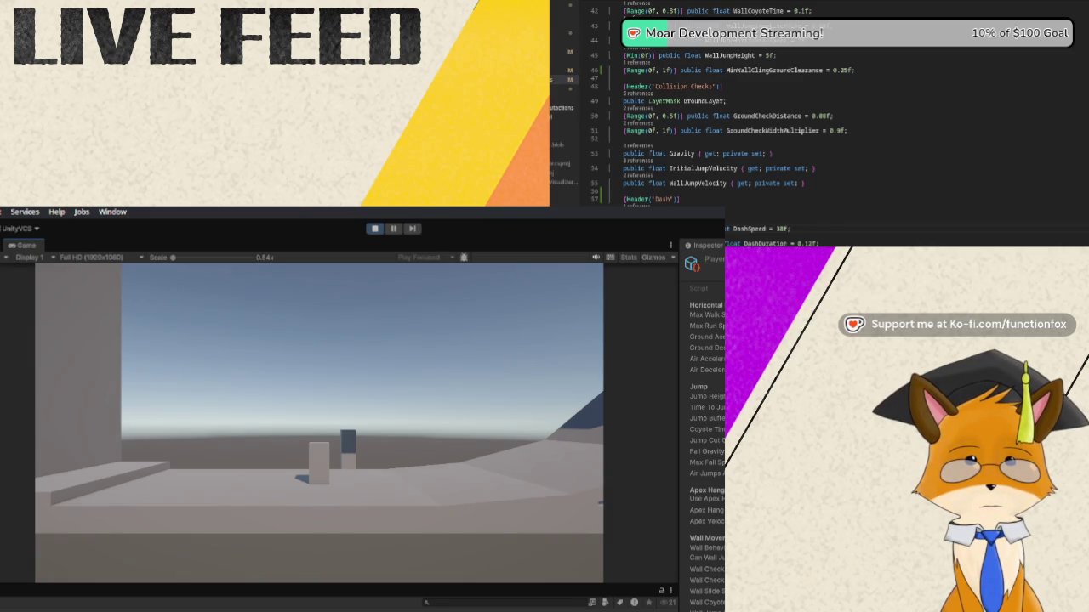
Select the Time To Jump Apex field, test jumps toward the flat platform and pillar, then stop
{"action": "left_click", "coordinate": [706, 408]}
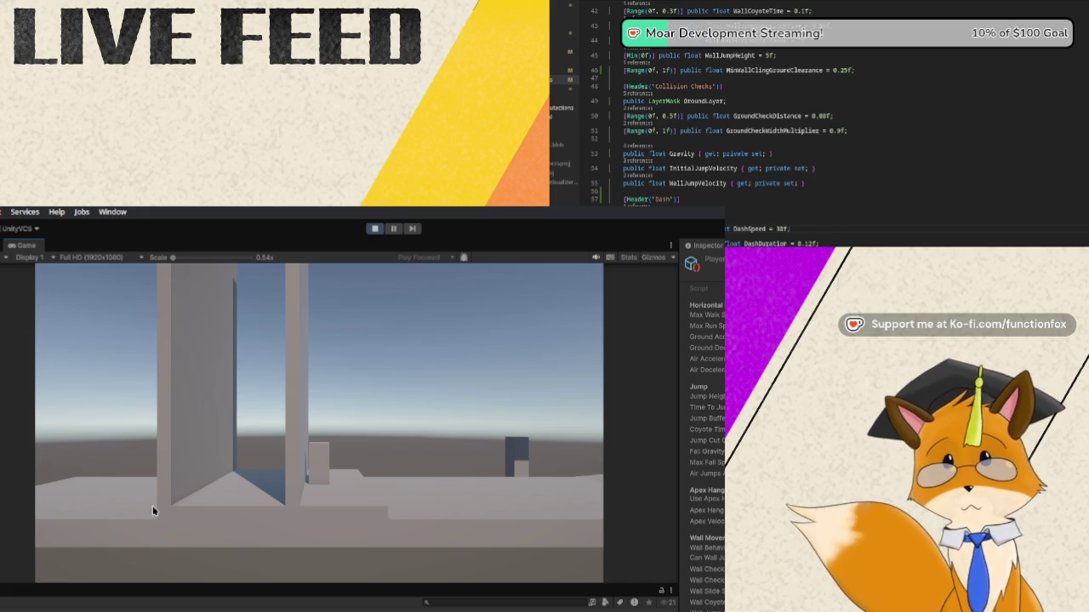
{"action": "key", "text": "space"}
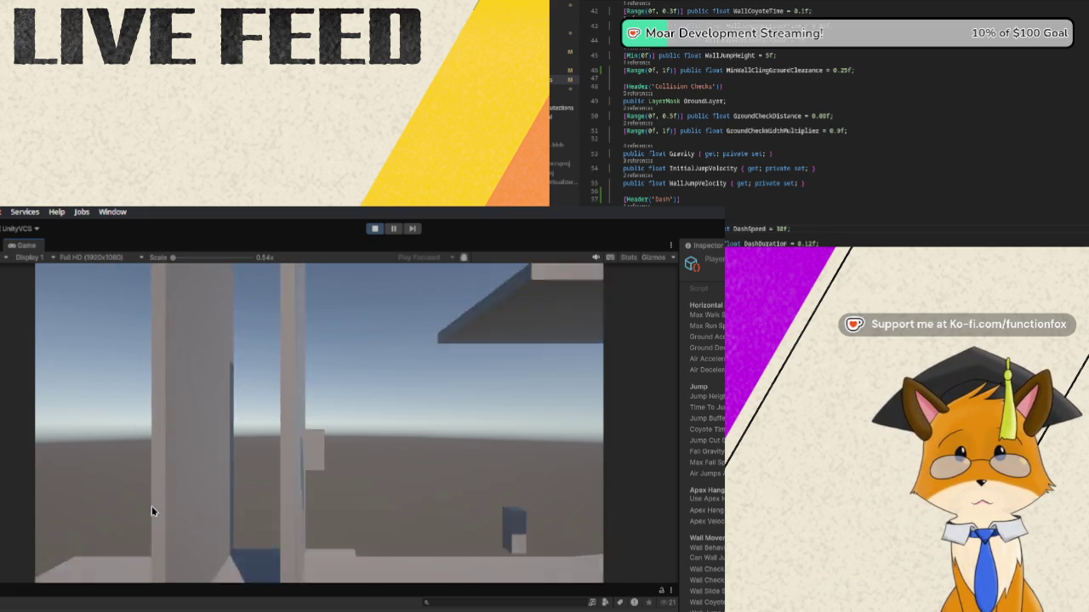
{"action": "key", "text": "w"}
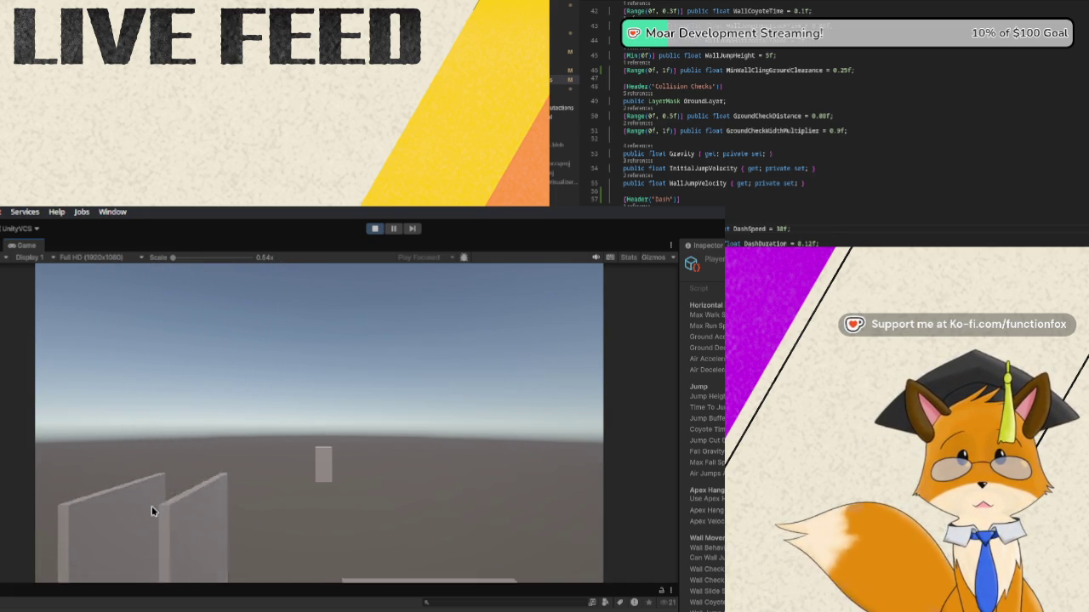
{"action": "key", "text": "d"}
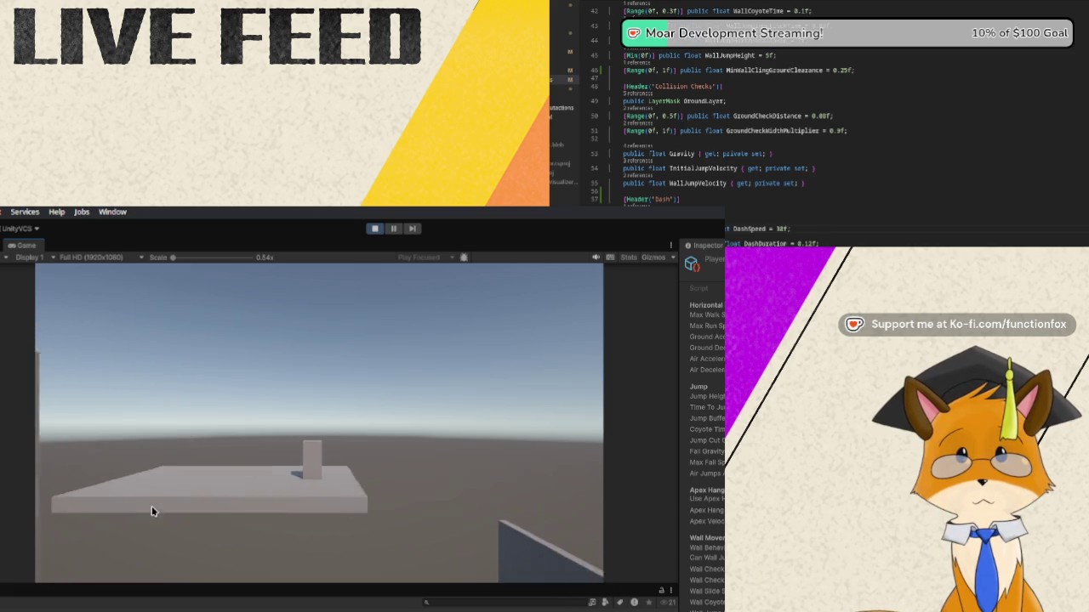
{"action": "key", "text": "a"}
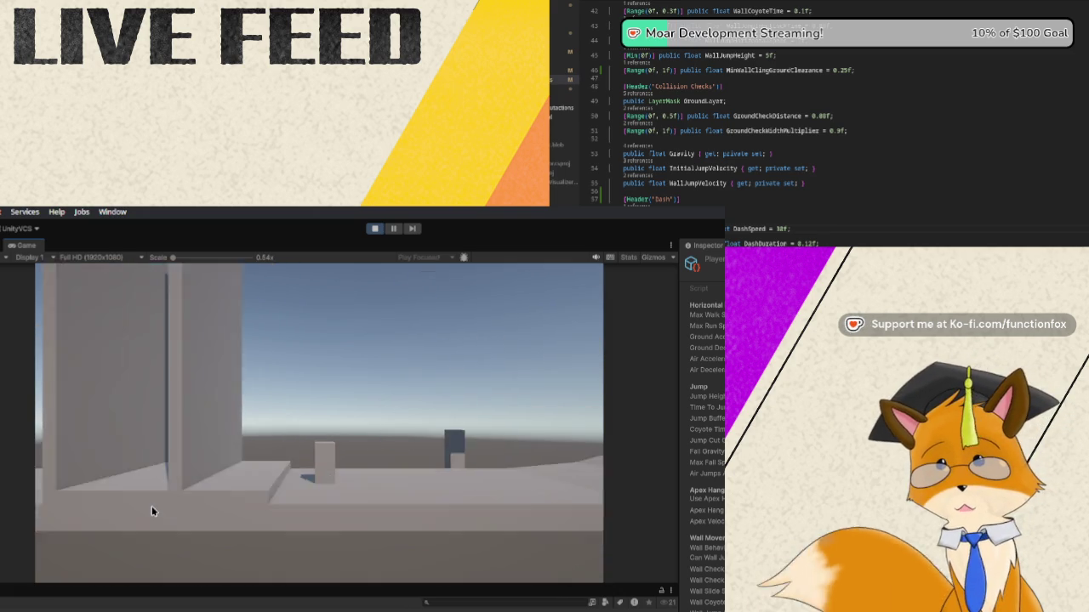
{"action": "key", "text": "w"}
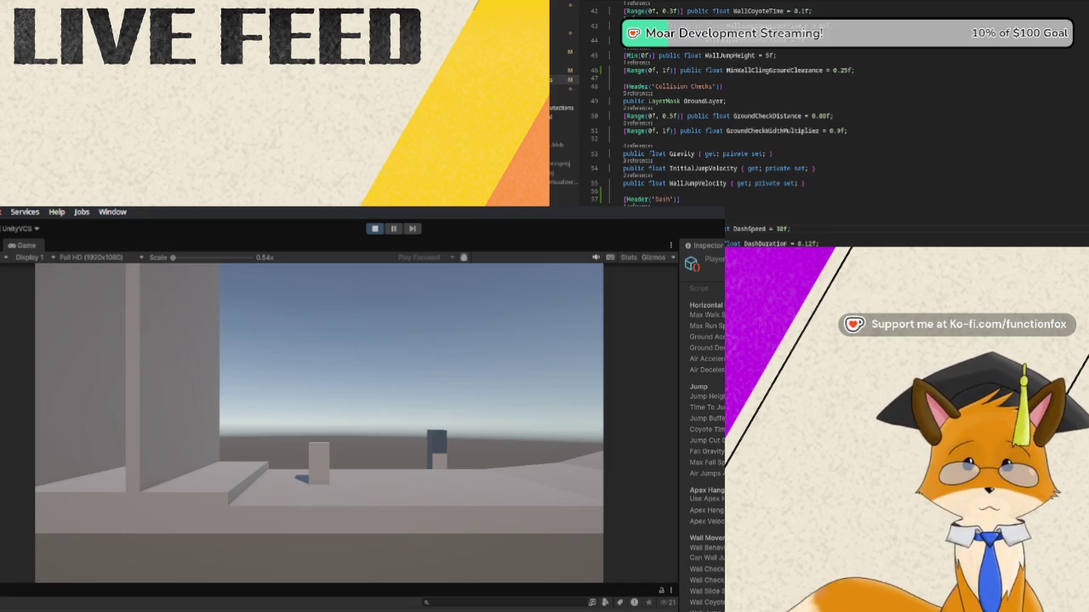
{"action": "left_click", "coordinate": [374, 228]}
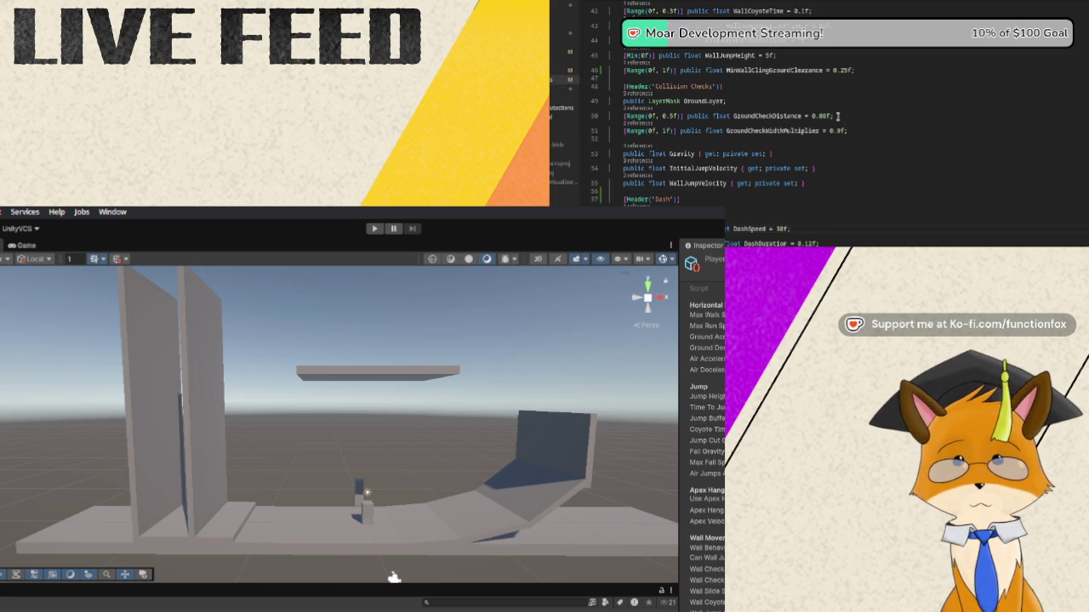
{"action": "scroll", "coordinate": [837, 117], "scroll_direction": "up", "scroll_amount": 1}
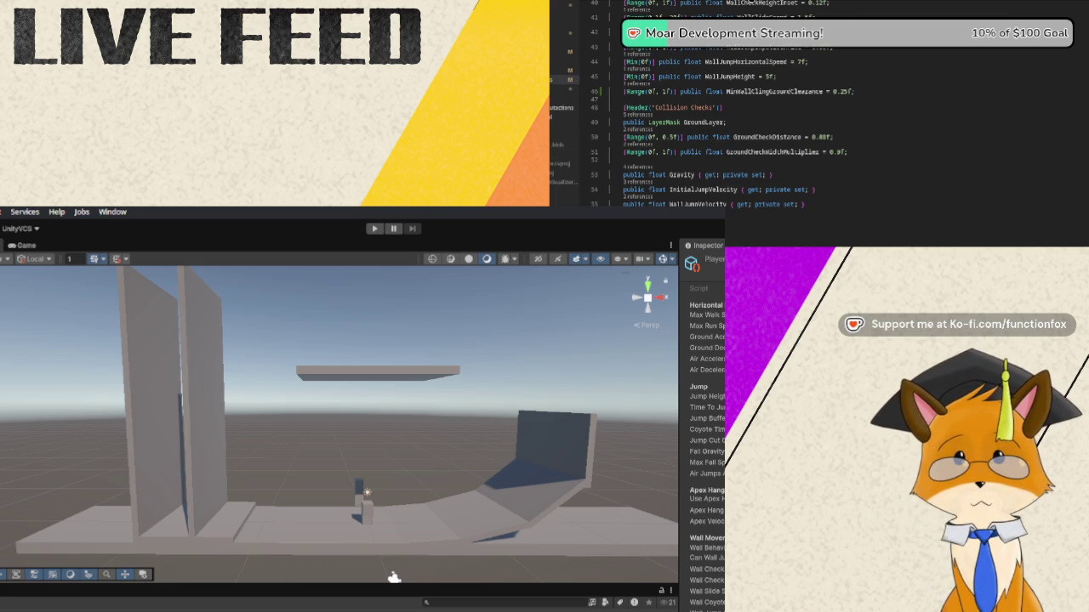
{"action": "key", "text": "ctrl+Tab"}
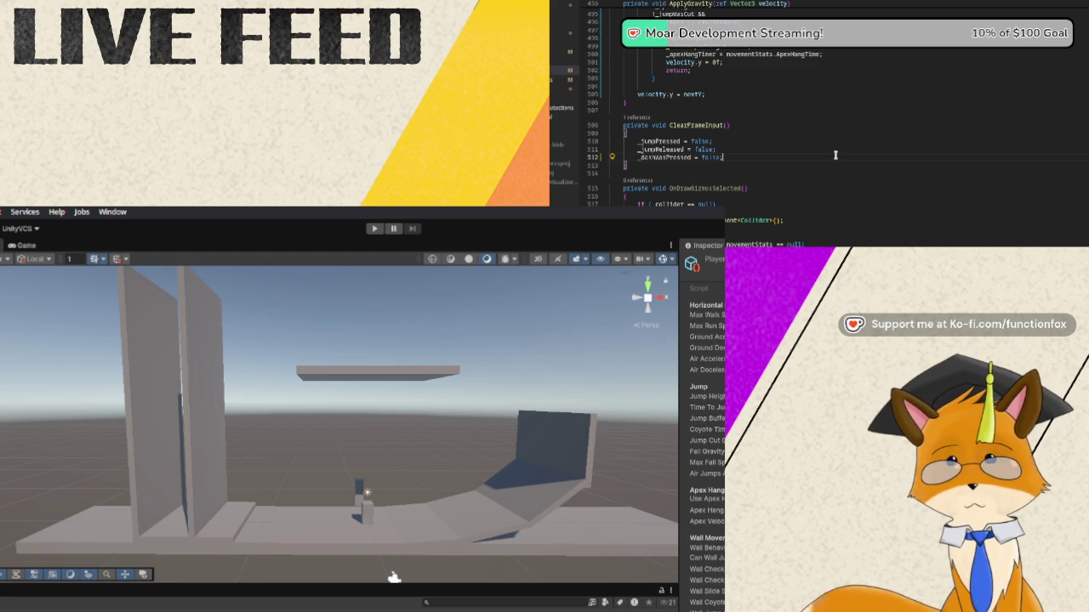
{"action": "scroll", "coordinate": [835, 151], "scroll_direction": "up", "scroll_amount": 6}
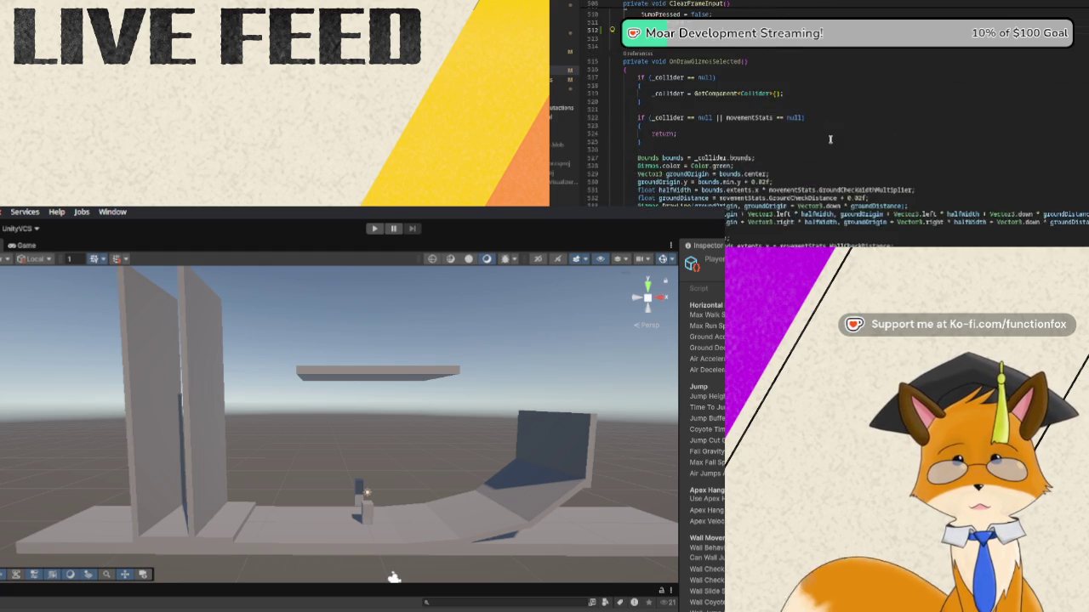
{"action": "scroll", "coordinate": [830, 138], "scroll_direction": "up", "scroll_amount": 12}
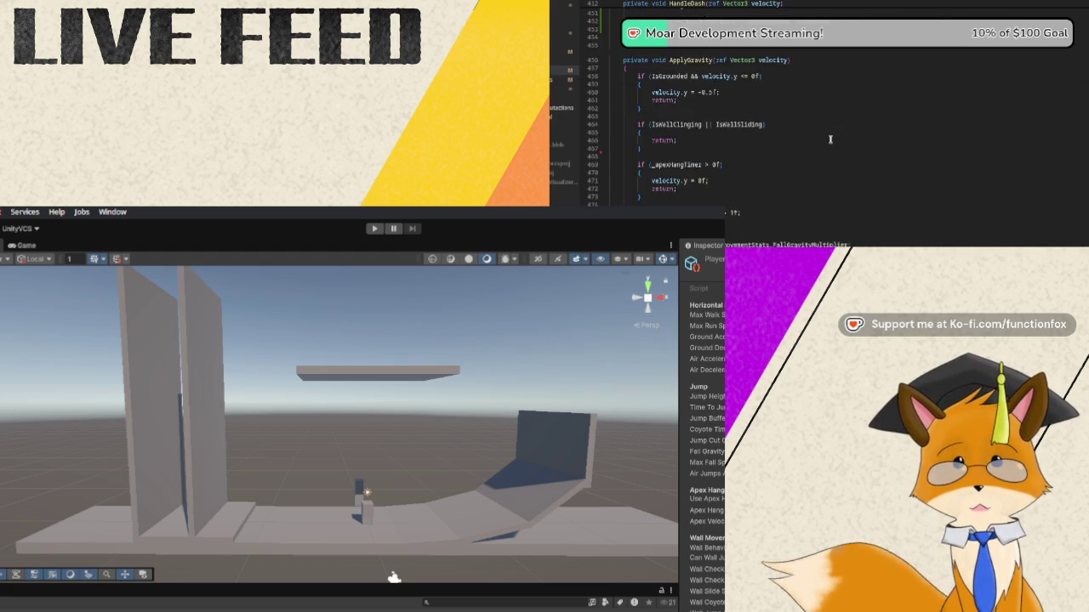
{"action": "scroll", "coordinate": [831, 139], "scroll_direction": "up", "scroll_amount": 5}
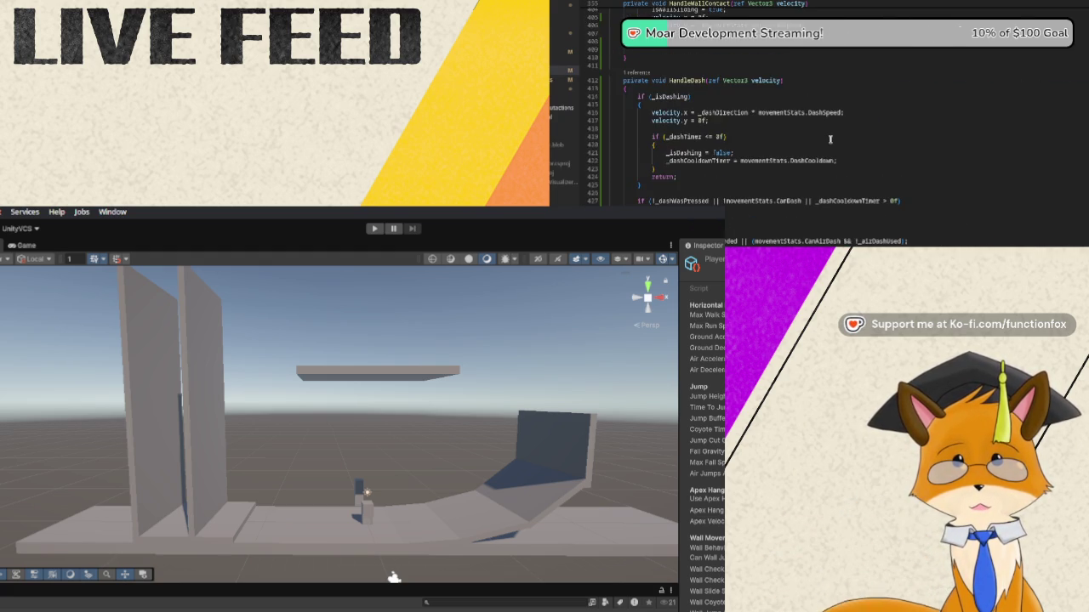
{"action": "scroll", "coordinate": [786, 128], "scroll_direction": "up", "scroll_amount": 3}
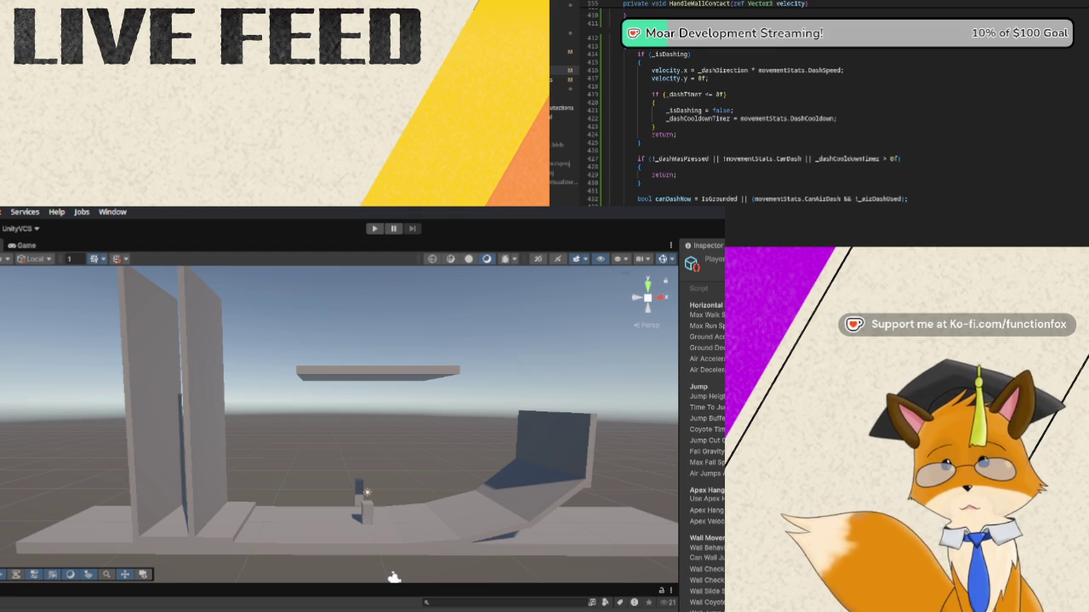
{"action": "scroll", "coordinate": [745, 103], "scroll_direction": "down", "scroll_amount": 15}
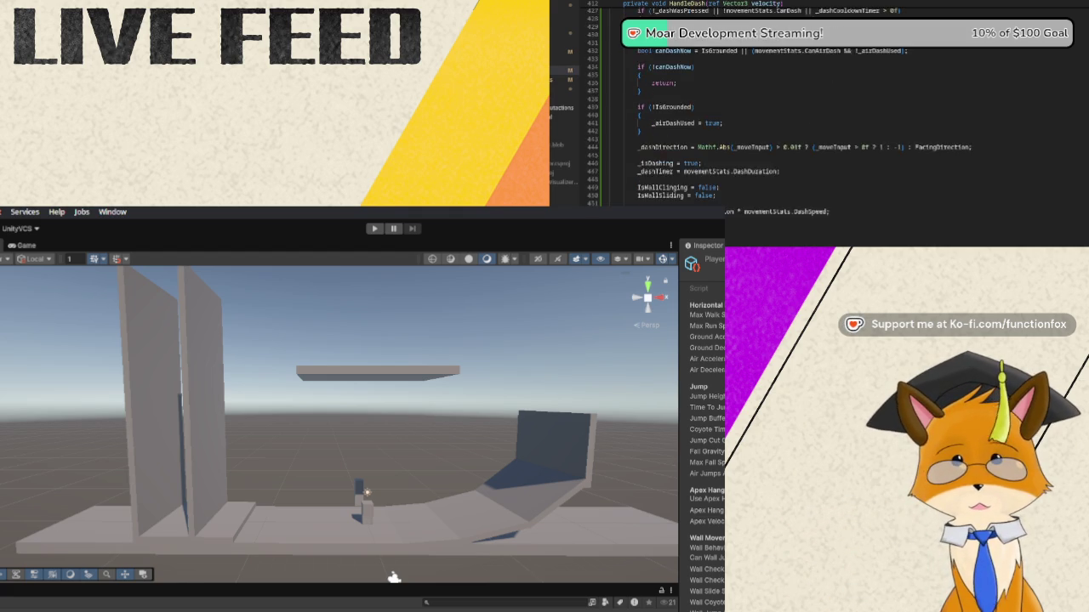
{"action": "scroll", "coordinate": [746, 103], "scroll_direction": "up", "scroll_amount": 14}
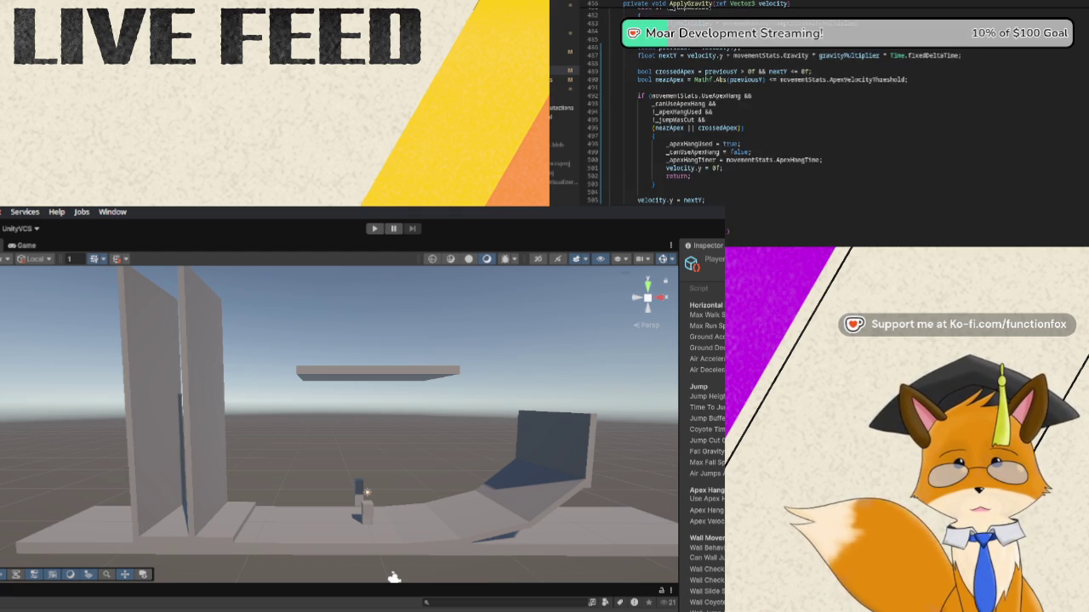
{"action": "scroll", "coordinate": [745, 103], "scroll_direction": "up", "scroll_amount": 20}
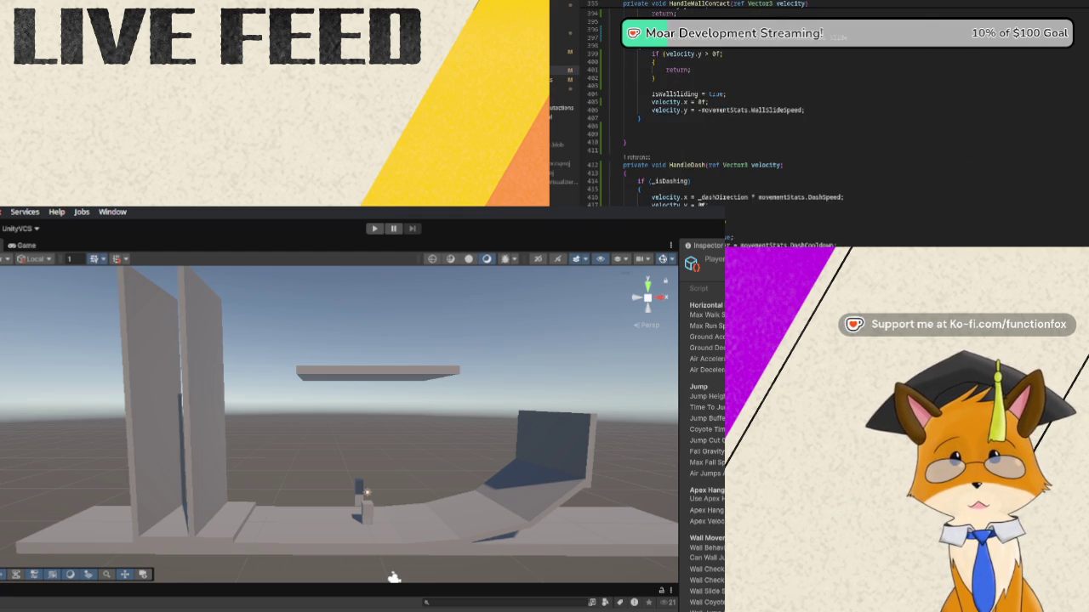
{"action": "scroll", "coordinate": [701, 205], "scroll_direction": "up", "scroll_amount": 16}
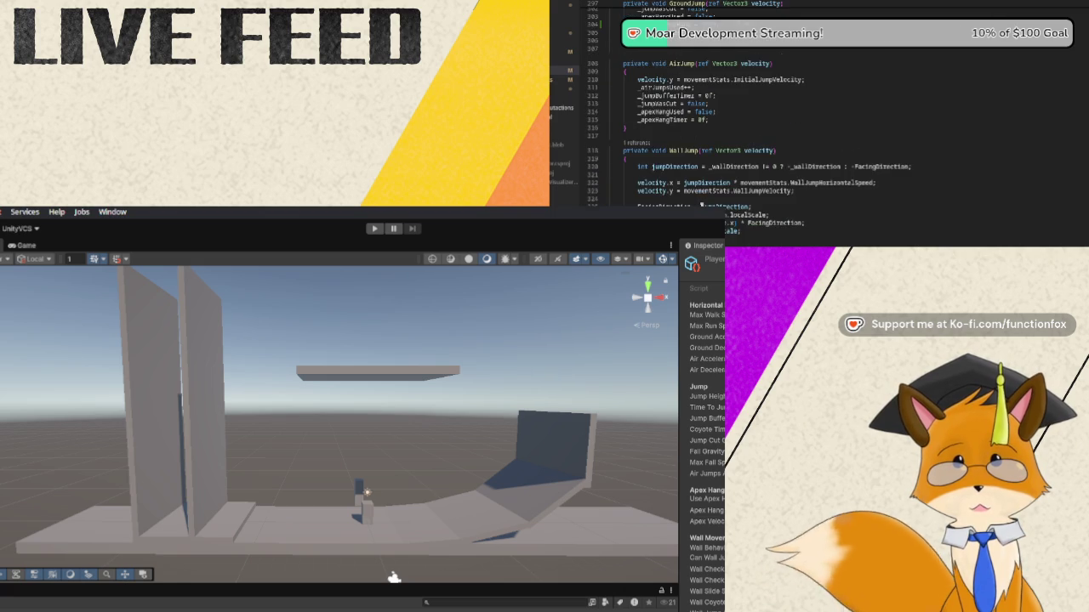
{"action": "scroll", "coordinate": [701, 204], "scroll_direction": "up", "scroll_amount": 20}
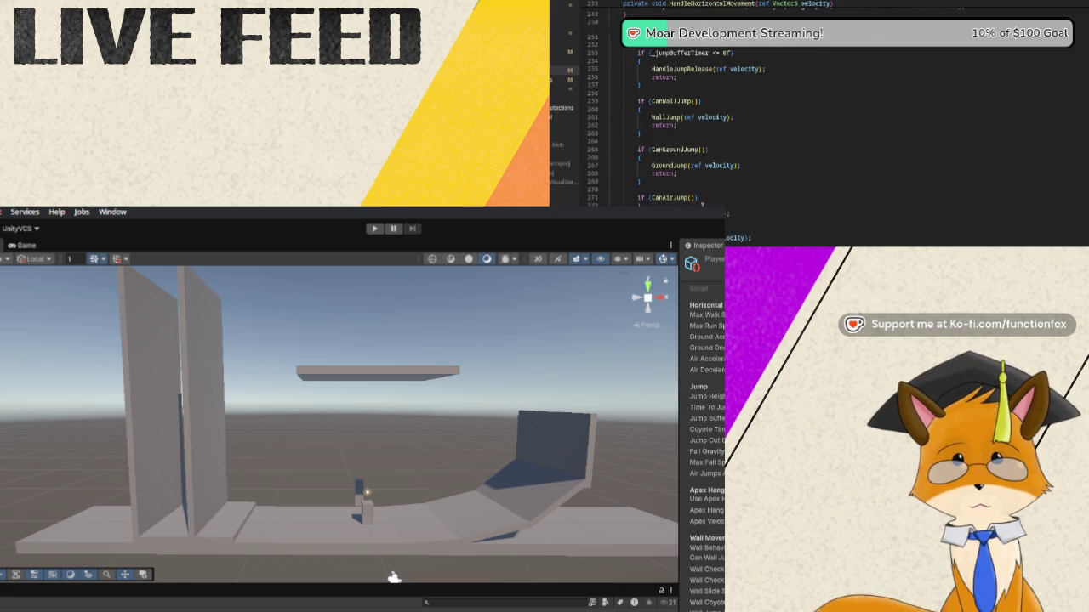
{"action": "scroll", "coordinate": [816, 110], "scroll_direction": "up", "scroll_amount": 20}
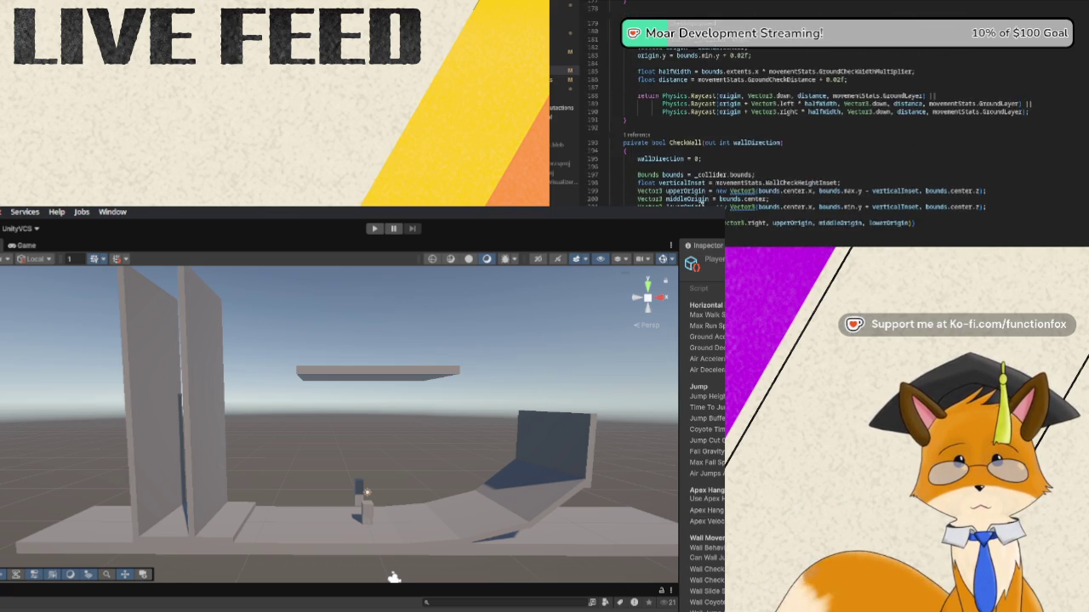
{"action": "scroll", "coordinate": [702, 204], "scroll_direction": "up", "scroll_amount": 7}
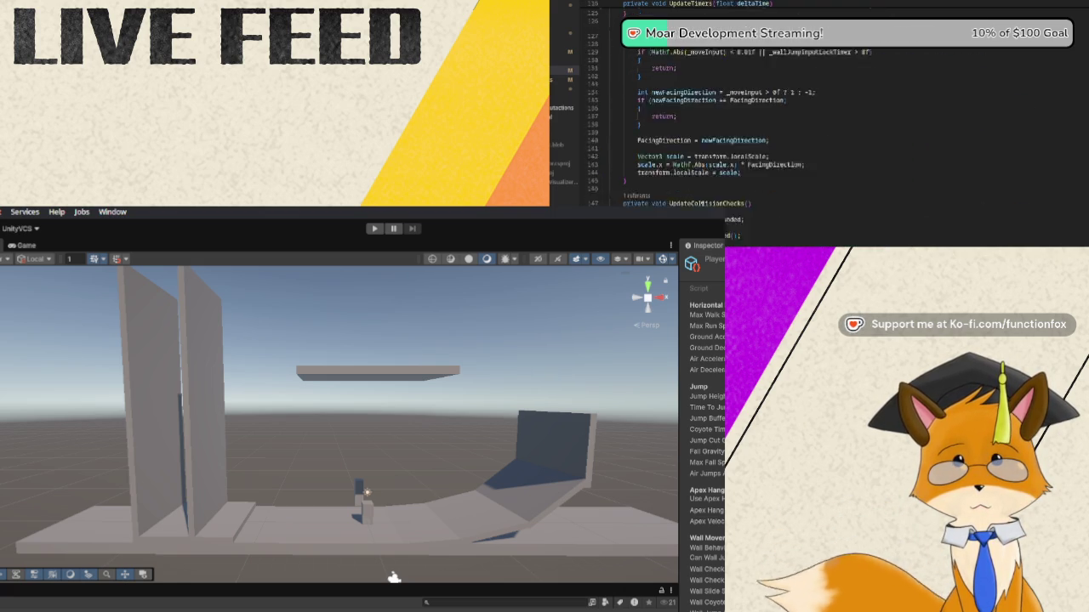
{"action": "scroll", "coordinate": [702, 204], "scroll_direction": "up", "scroll_amount": 4}
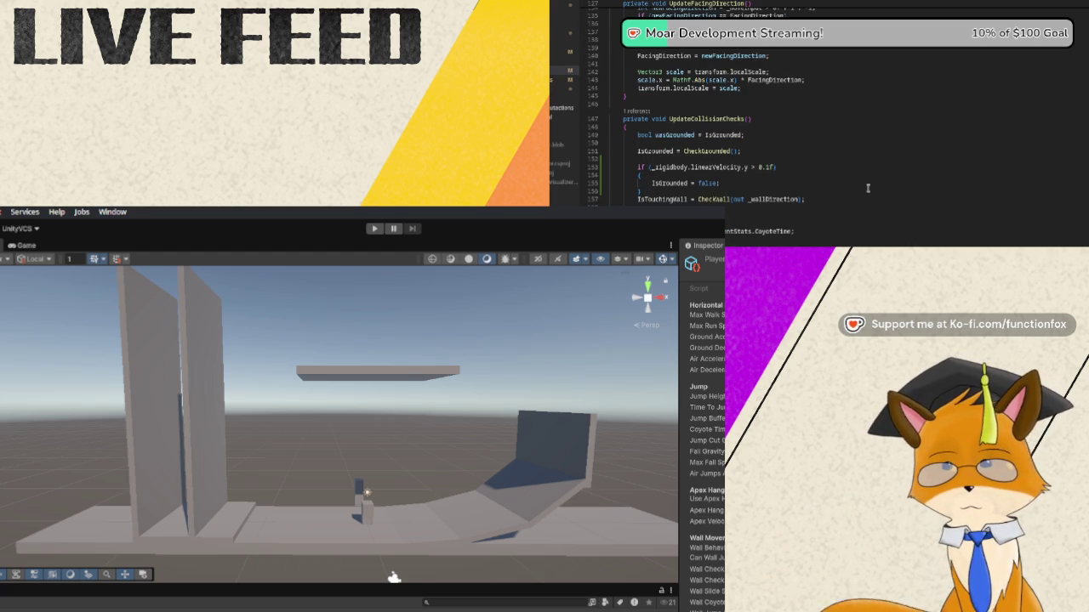
{"action": "scroll", "coordinate": [829, 173], "scroll_direction": "down", "scroll_amount": 20}
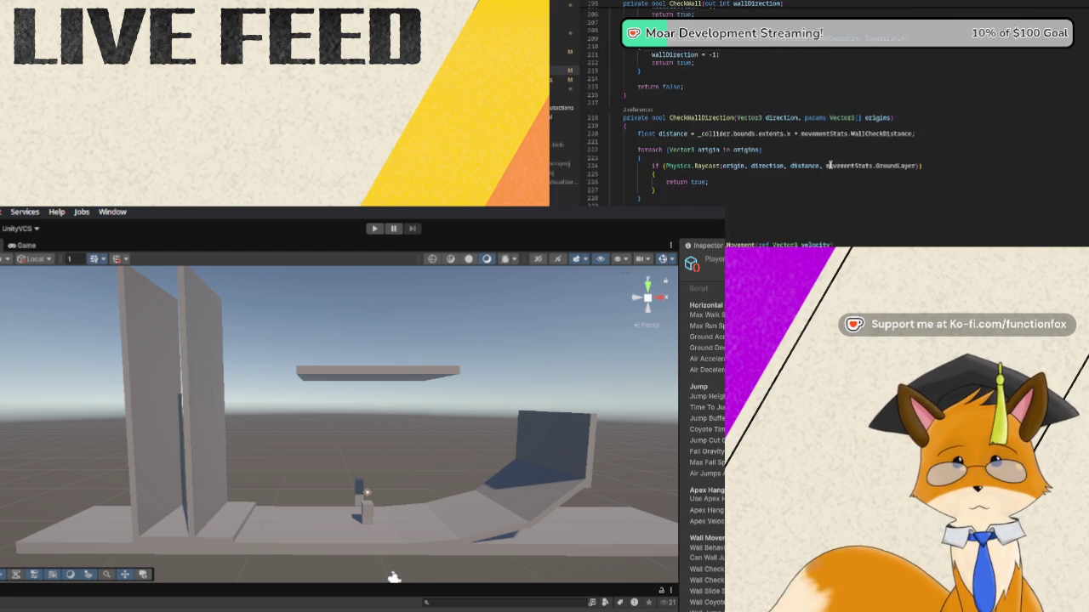
{"action": "scroll", "coordinate": [830, 165], "scroll_direction": "down", "scroll_amount": 20}
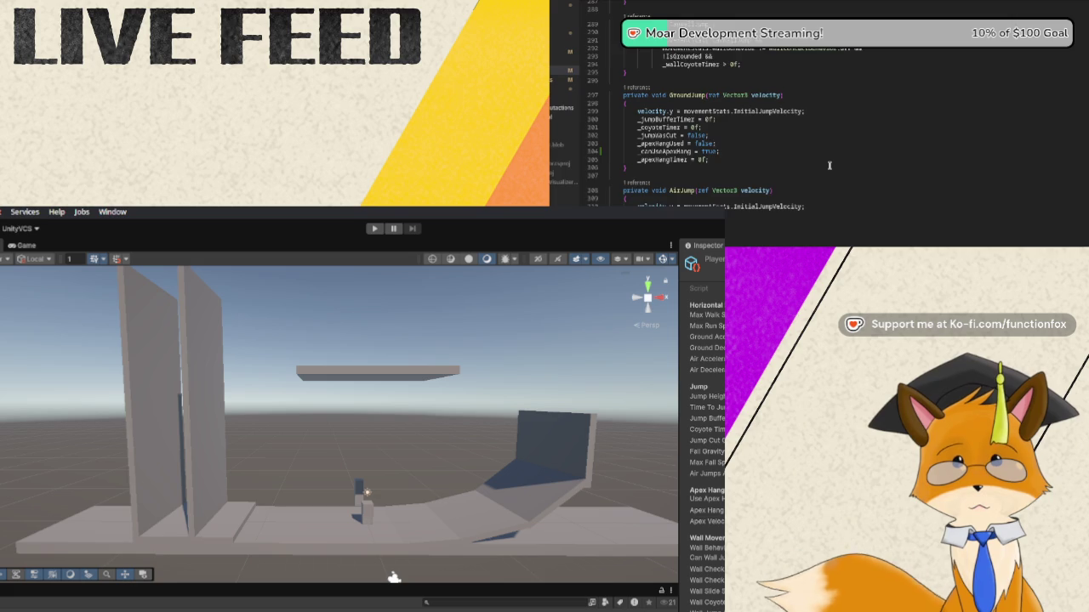
{"action": "scroll", "coordinate": [830, 165], "scroll_direction": "down", "scroll_amount": 18}
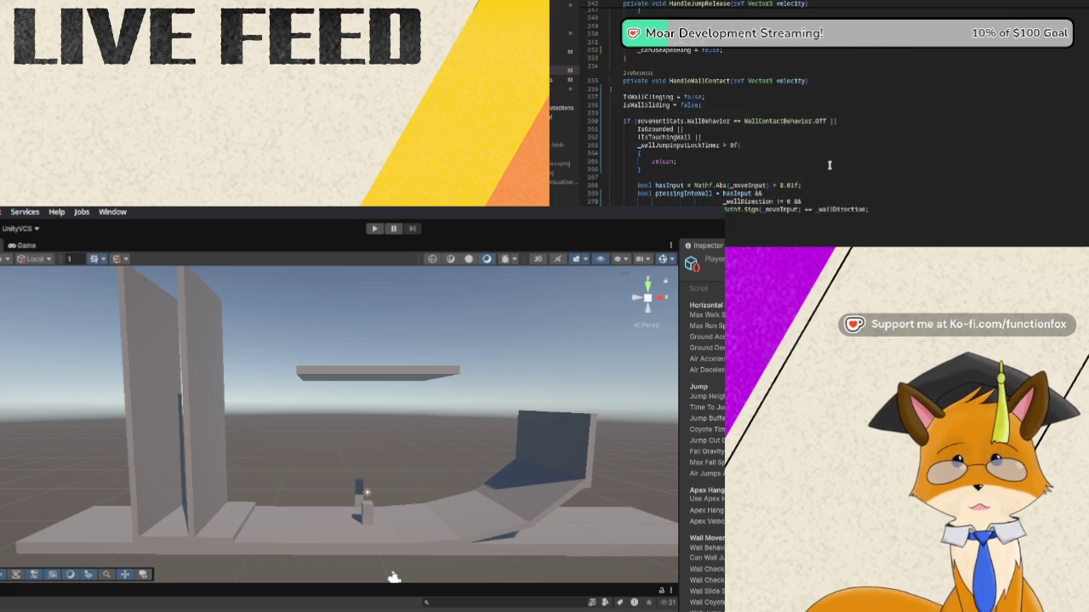
{"action": "scroll", "coordinate": [829, 165], "scroll_direction": "down", "scroll_amount": 20}
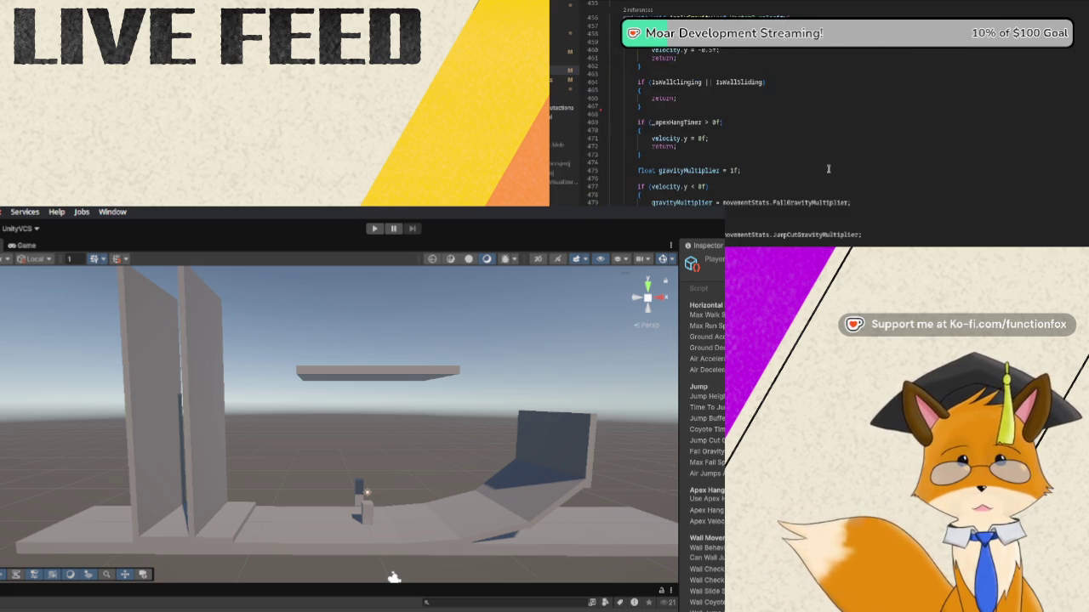
{"action": "scroll", "coordinate": [828, 169], "scroll_direction": "down", "scroll_amount": 13}
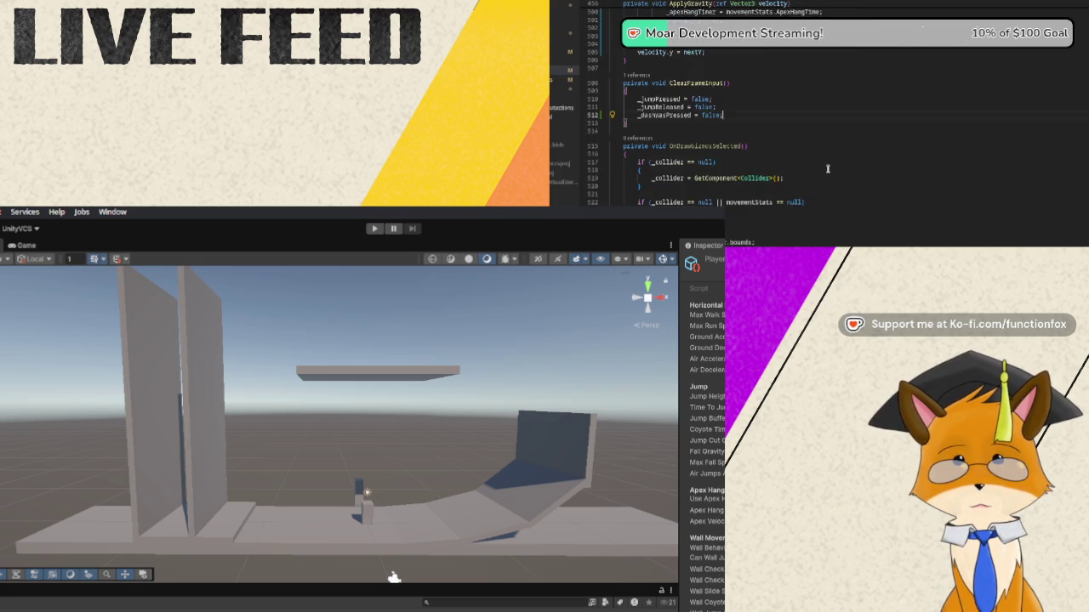
{"action": "scroll", "coordinate": [827, 168], "scroll_direction": "up", "scroll_amount": 20}
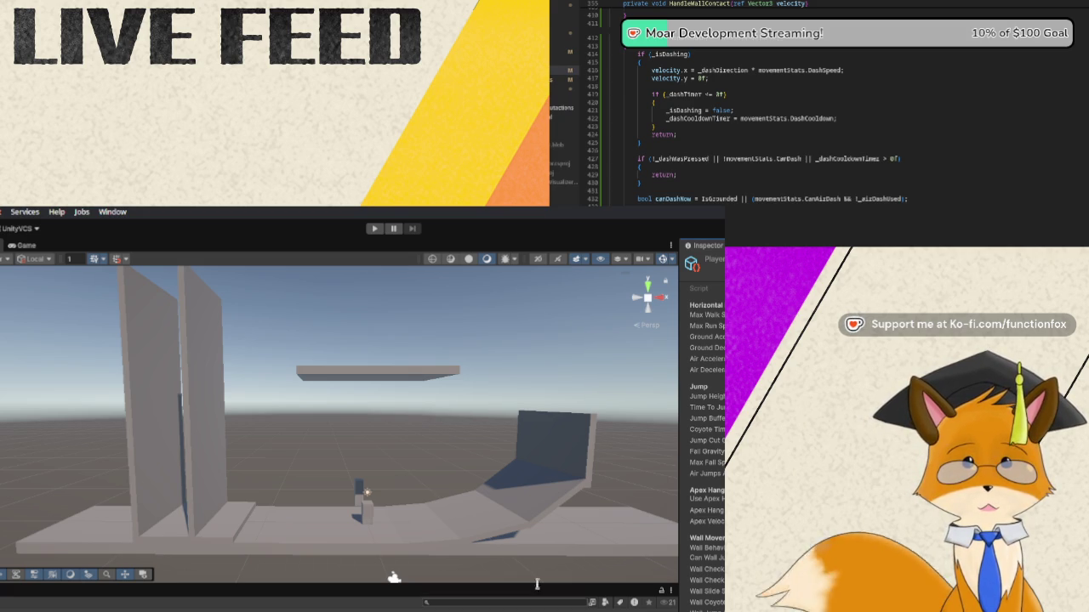
Reselect the Player to show its movement settings, then start and stop a playtest
{"action": "left_click", "coordinate": [462, 491]}
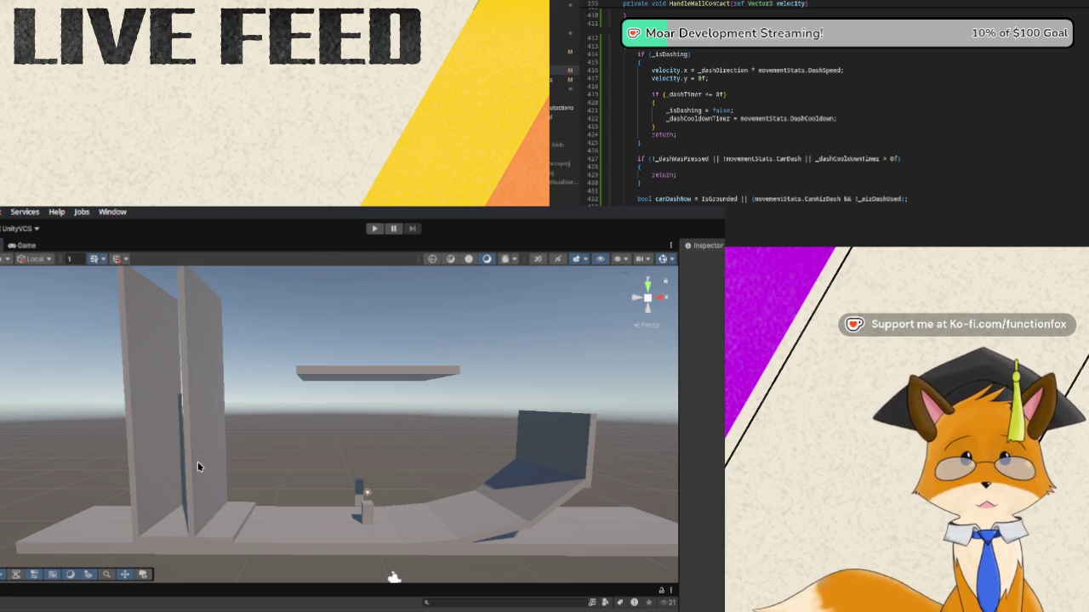
{"action": "left_click", "coordinate": [361, 509]}
{"action": "left_click", "coordinate": [375, 228]}
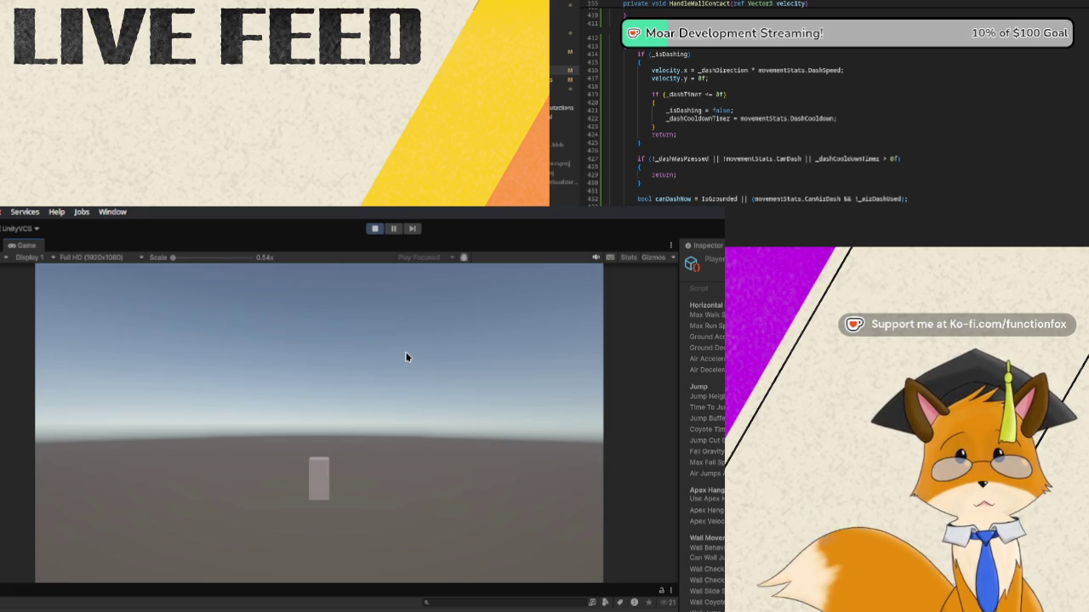
{"action": "left_click", "coordinate": [375, 233]}
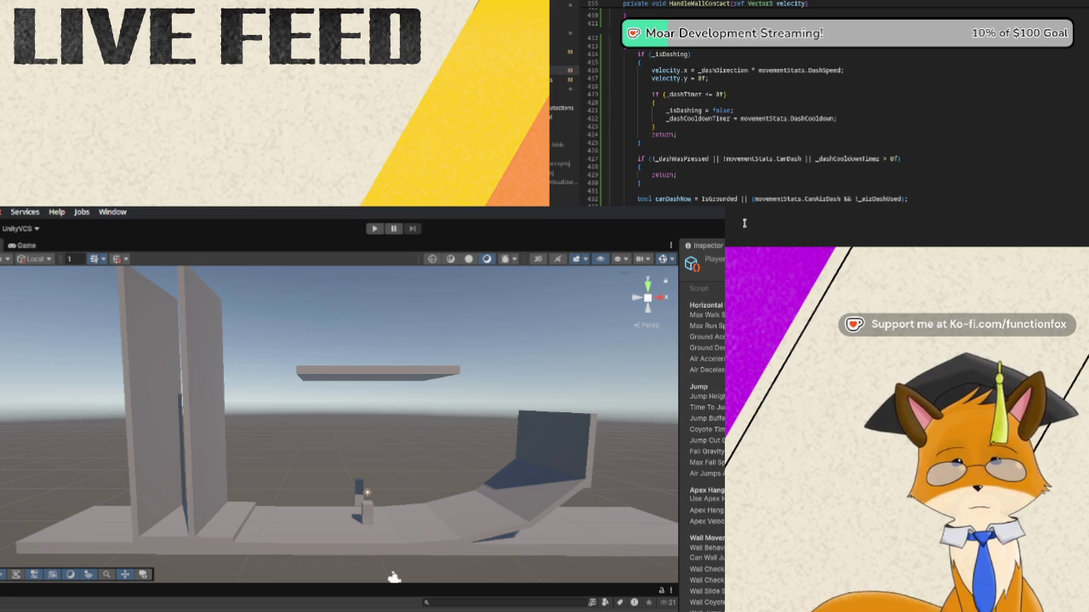
Scroll up to UpdateCollisionChecks and place the caret inside the if (IsGrounded) branch
{"action": "scroll", "coordinate": [744, 223], "scroll_direction": "up", "scroll_amount": 20}
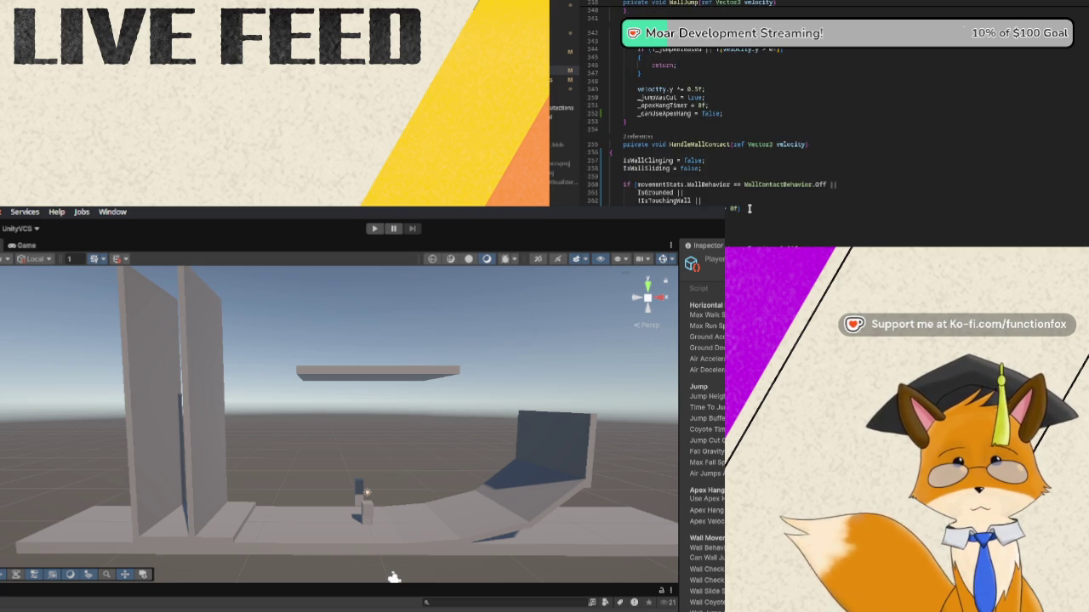
{"action": "scroll", "coordinate": [749, 208], "scroll_direction": "up", "scroll_amount": 10}
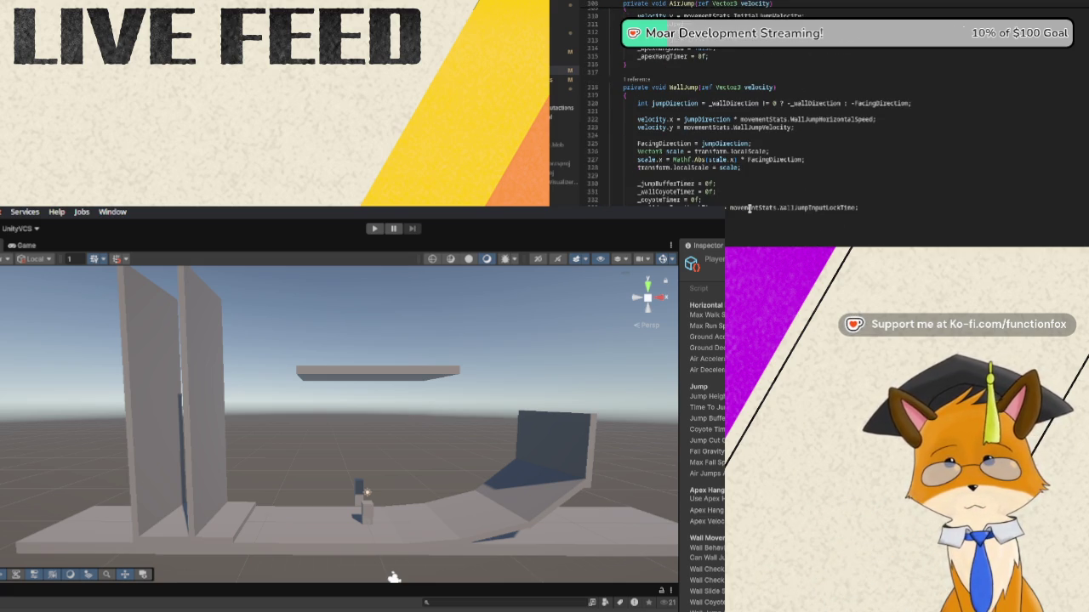
{"action": "scroll", "coordinate": [748, 209], "scroll_direction": "up", "scroll_amount": 6}
{"action": "scroll", "coordinate": [750, 209], "scroll_direction": "up", "scroll_amount": 13}
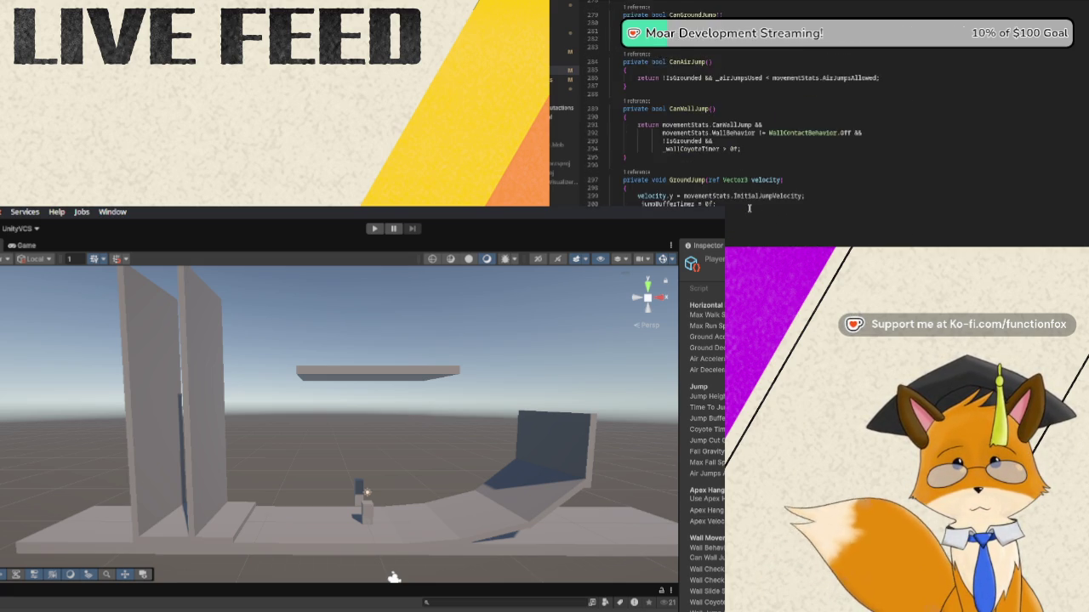
{"action": "scroll", "coordinate": [750, 209], "scroll_direction": "up", "scroll_amount": 17}
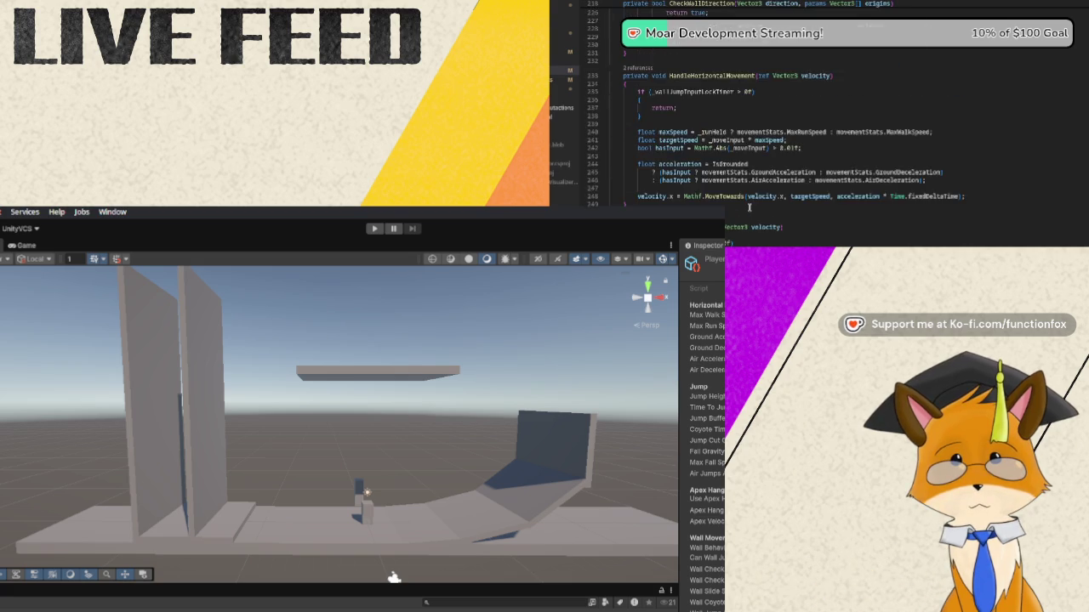
{"action": "scroll", "coordinate": [750, 209], "scroll_direction": "up", "scroll_amount": 17}
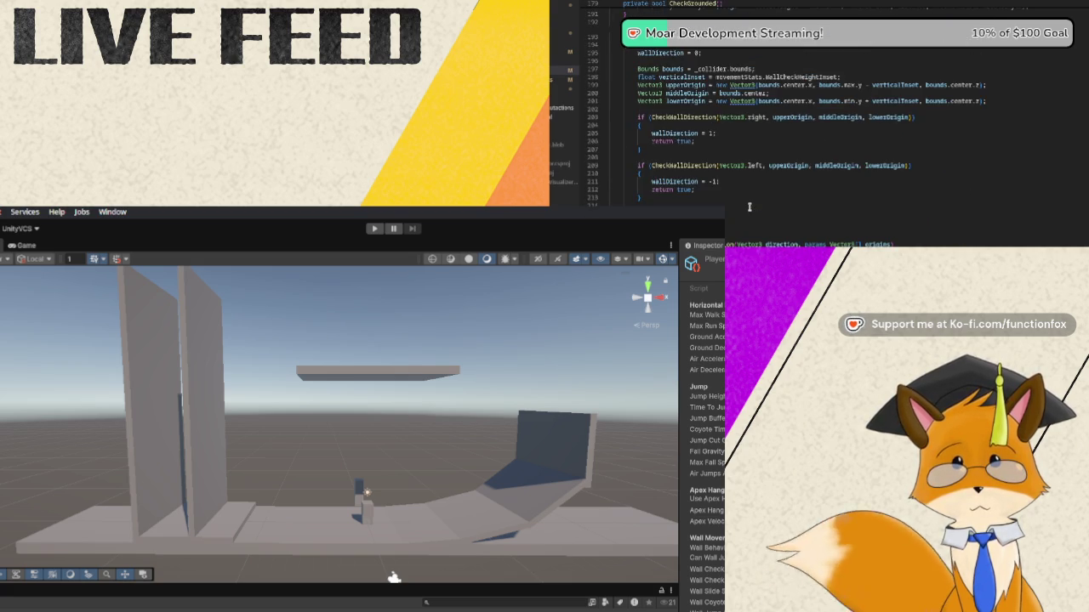
{"action": "scroll", "coordinate": [749, 206], "scroll_direction": "up", "scroll_amount": 13}
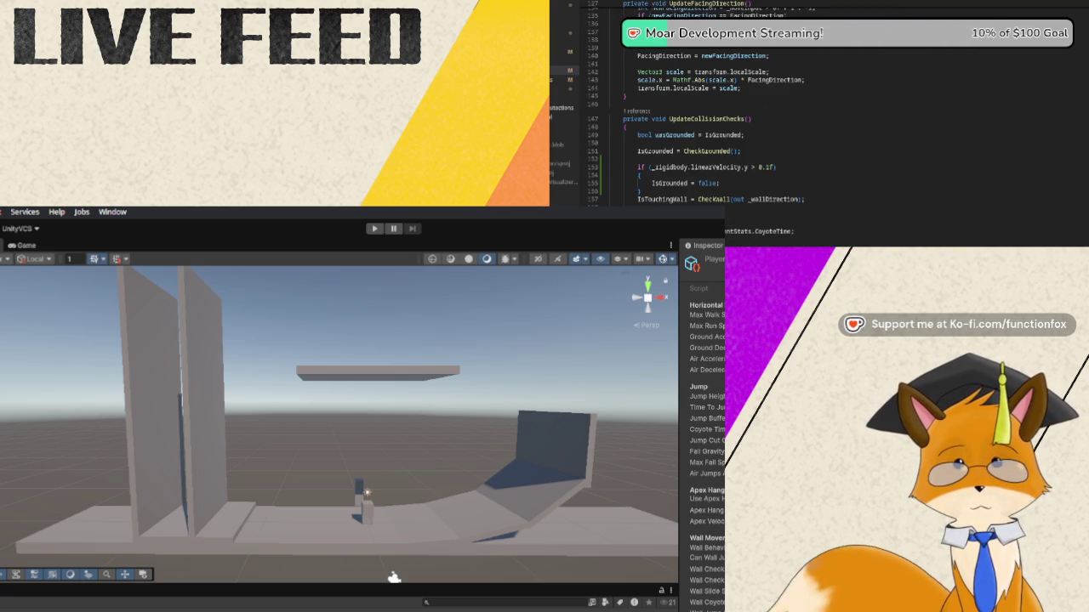
{"action": "scroll", "coordinate": [750, 128], "scroll_direction": "down", "scroll_amount": 1}
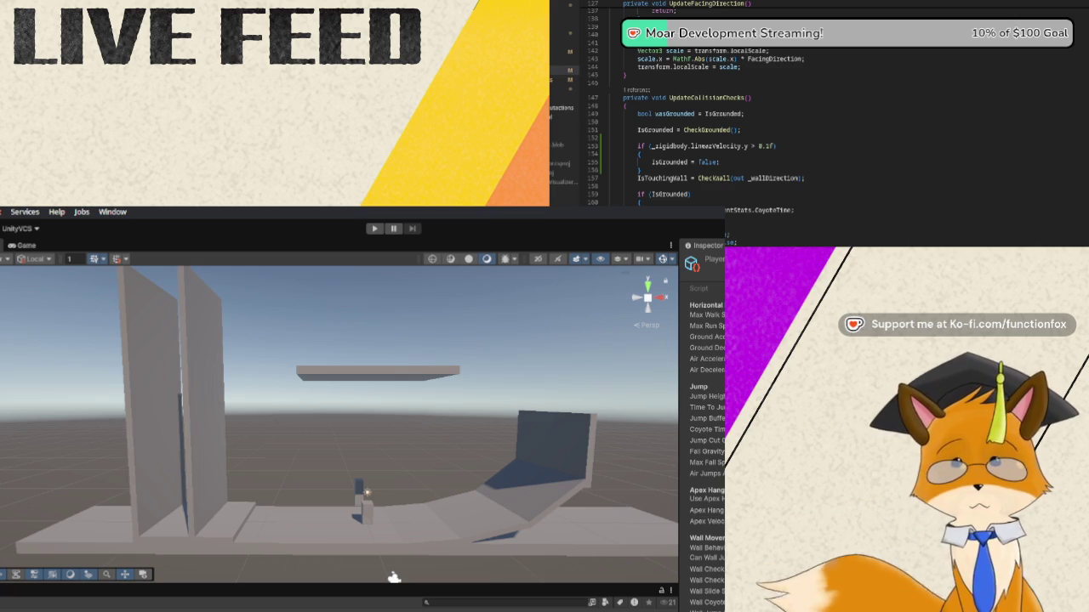
{"action": "left_click", "coordinate": [765, 110]}
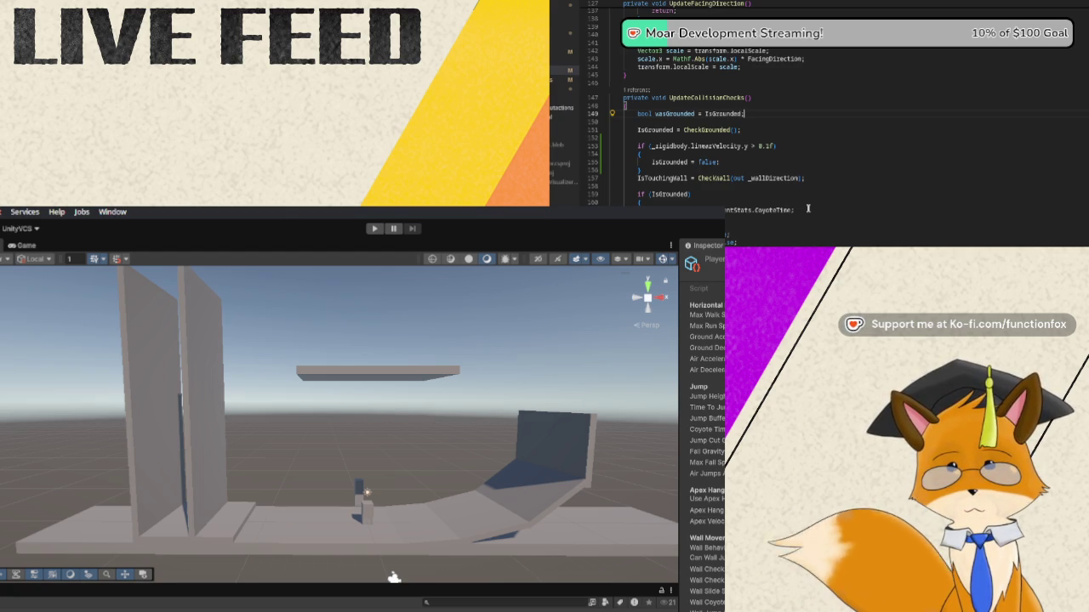
{"action": "left_click", "coordinate": [734, 217]}
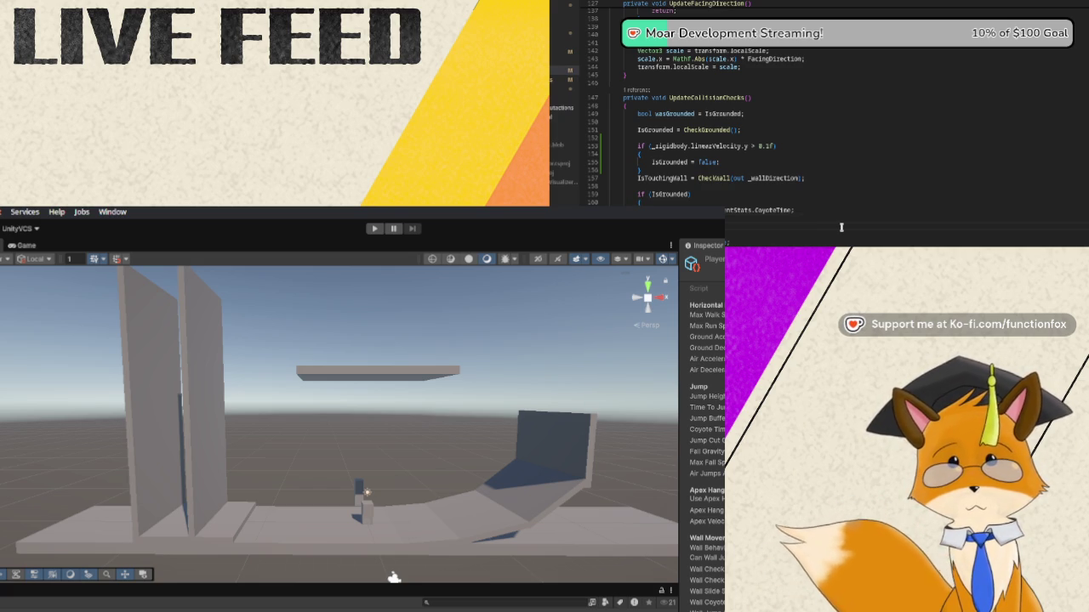
Add a line there setting the dash flag to false, using IntelliSense for the variable name
{"action": "type", "text": "is"}
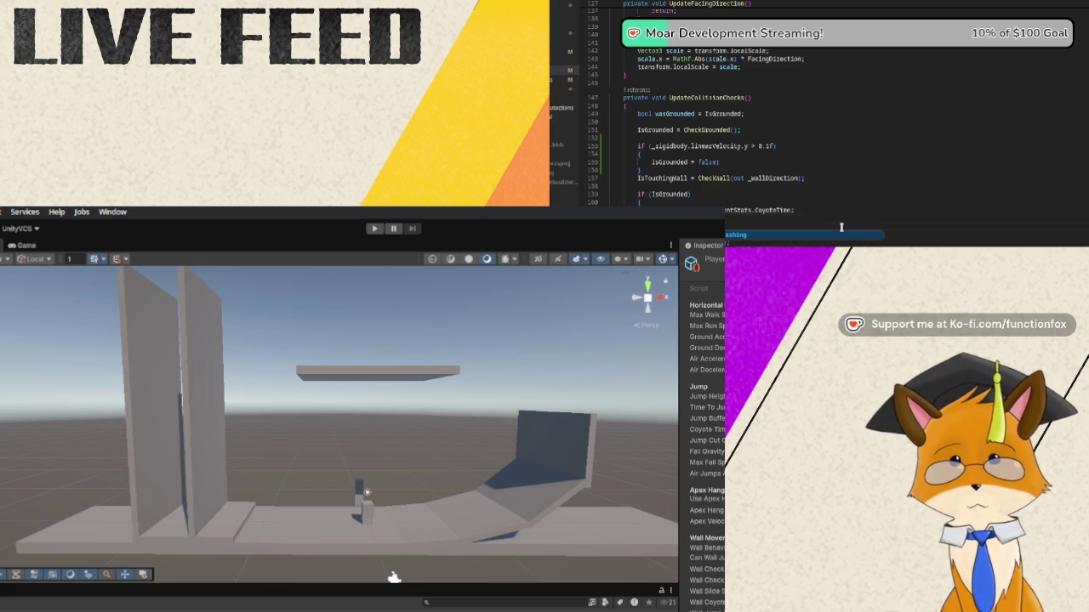
{"action": "key", "text": "Escape"}
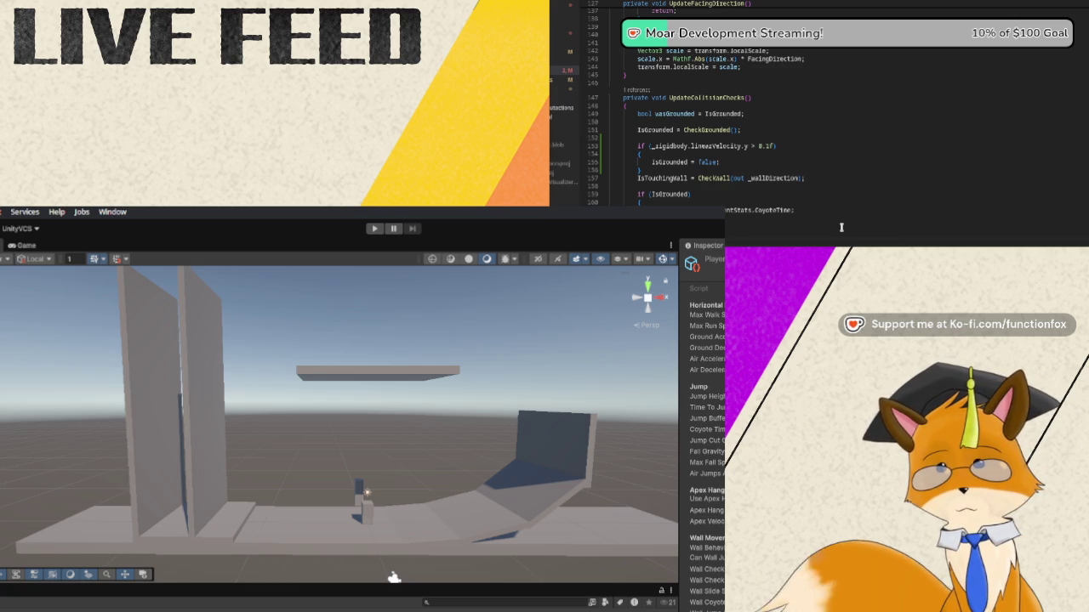
{"action": "type", "text": "lse;"}
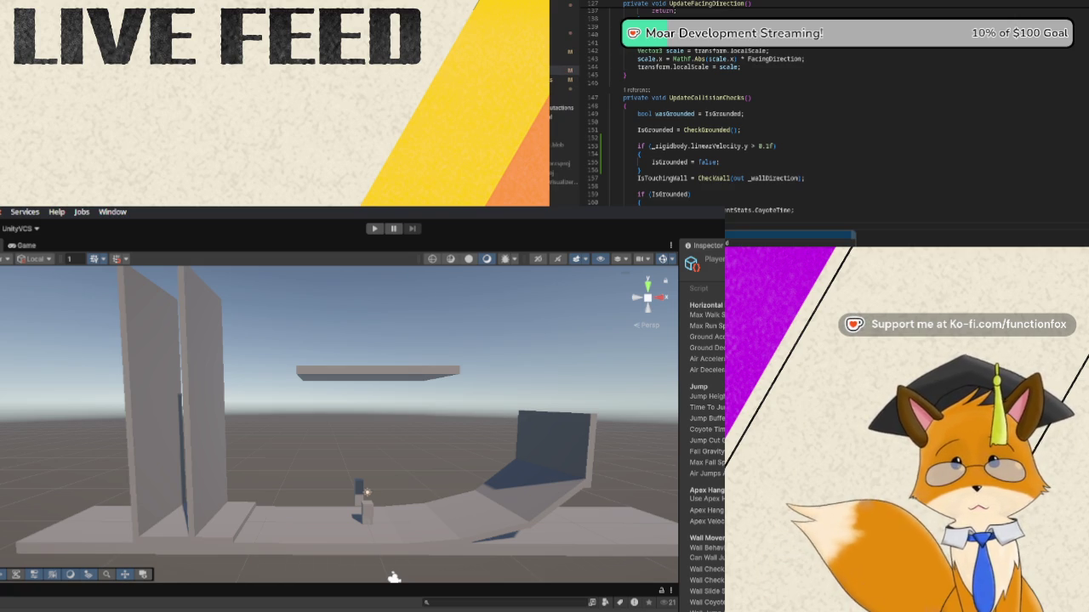
{"action": "left_click", "coordinate": [817, 211]}
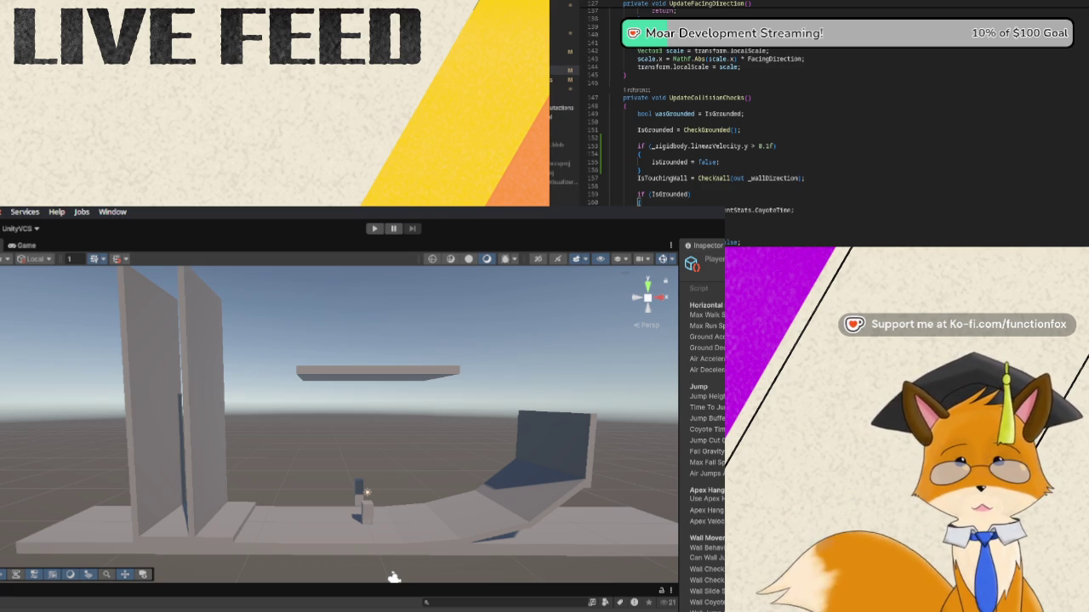
Scroll past HandleWallContact to the dash timer code near line 415 in PlayerMovement
{"action": "scroll", "coordinate": [770, 143], "scroll_direction": "down", "scroll_amount": 3}
{"action": "scroll", "coordinate": [770, 143], "scroll_direction": "down", "scroll_amount": 20}
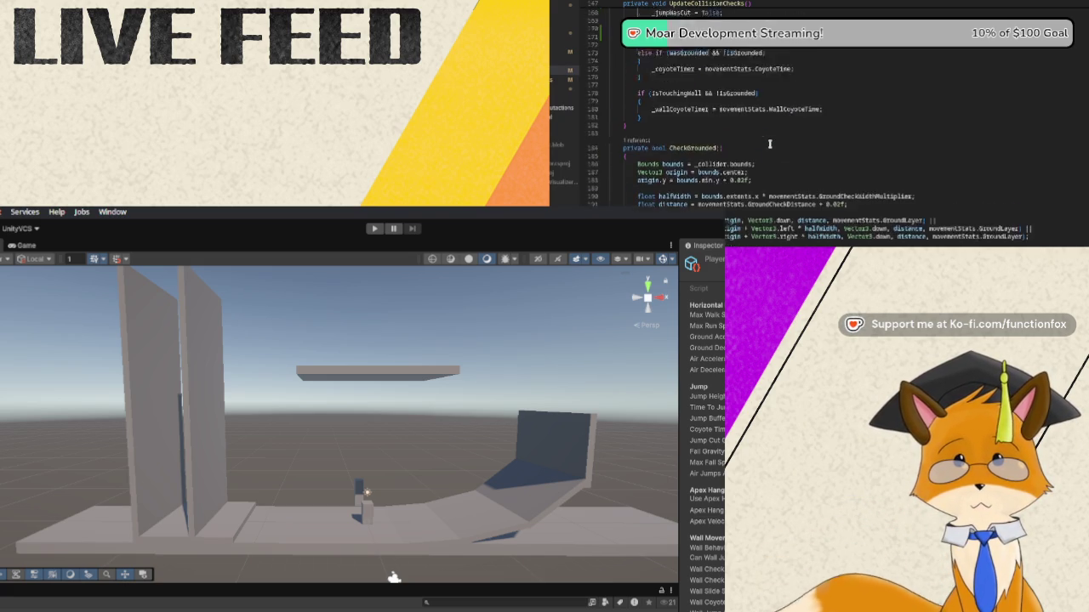
{"action": "scroll", "coordinate": [771, 140], "scroll_direction": "down", "scroll_amount": 10}
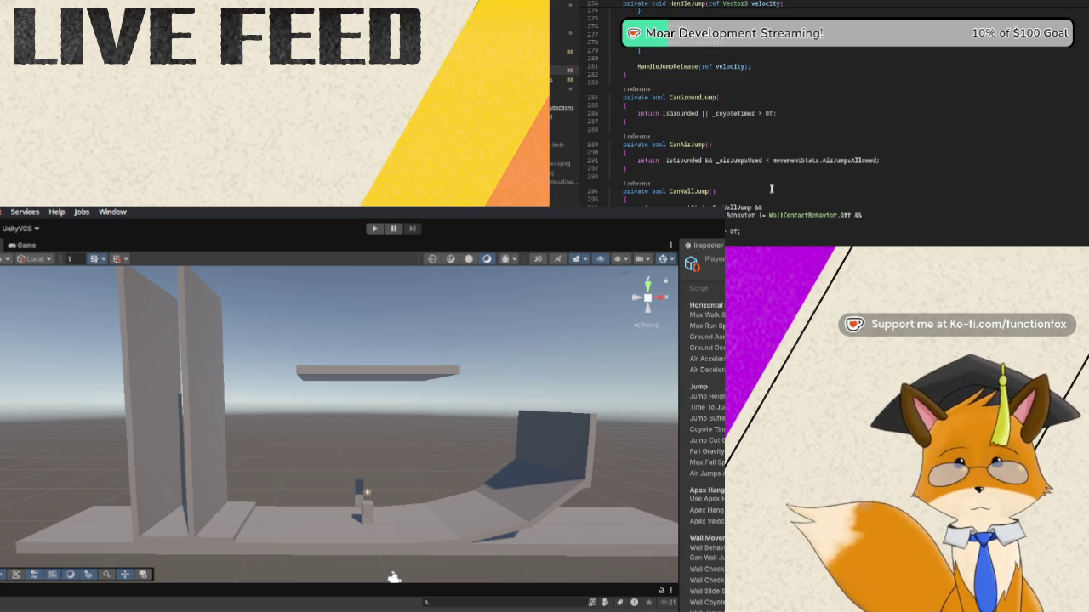
{"action": "scroll", "coordinate": [770, 189], "scroll_direction": "down", "scroll_amount": 6}
{"action": "scroll", "coordinate": [777, 185], "scroll_direction": "down", "scroll_amount": 20}
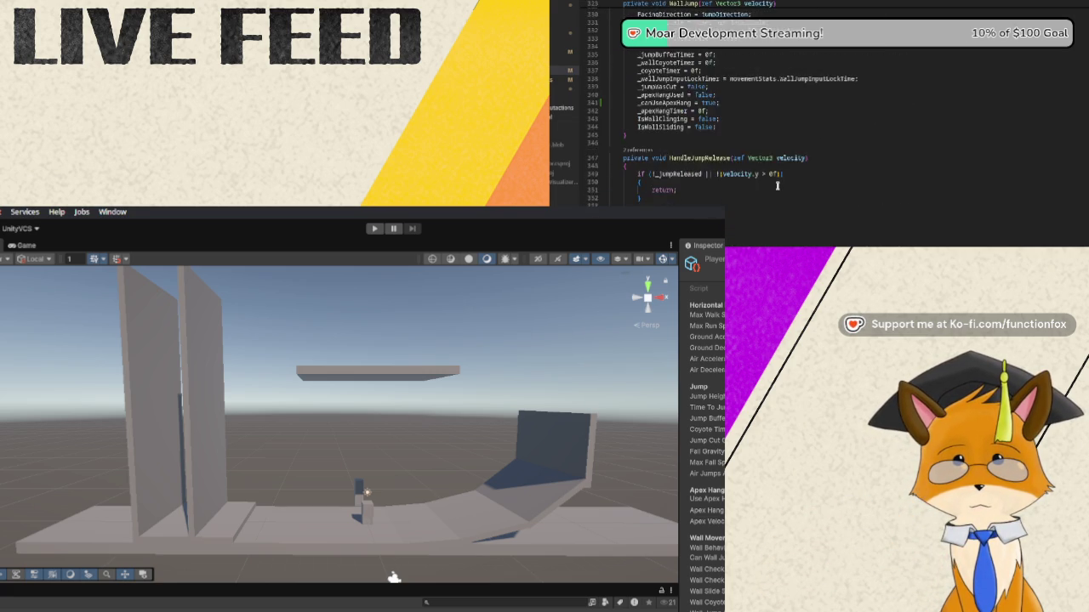
{"action": "scroll", "coordinate": [777, 185], "scroll_direction": "down", "scroll_amount": 15}
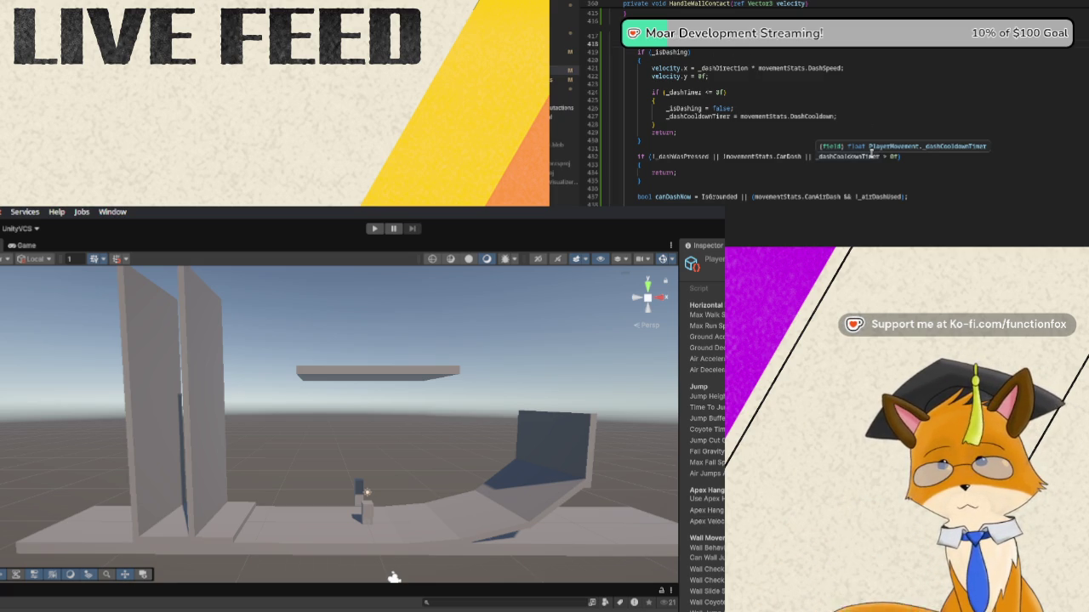
Add 'bool startedDashInAir = !isGrounded;' on a new line above the if (_isDashing) check
{"action": "key", "text": "Return"}
{"action": "type", "text": "bool "}
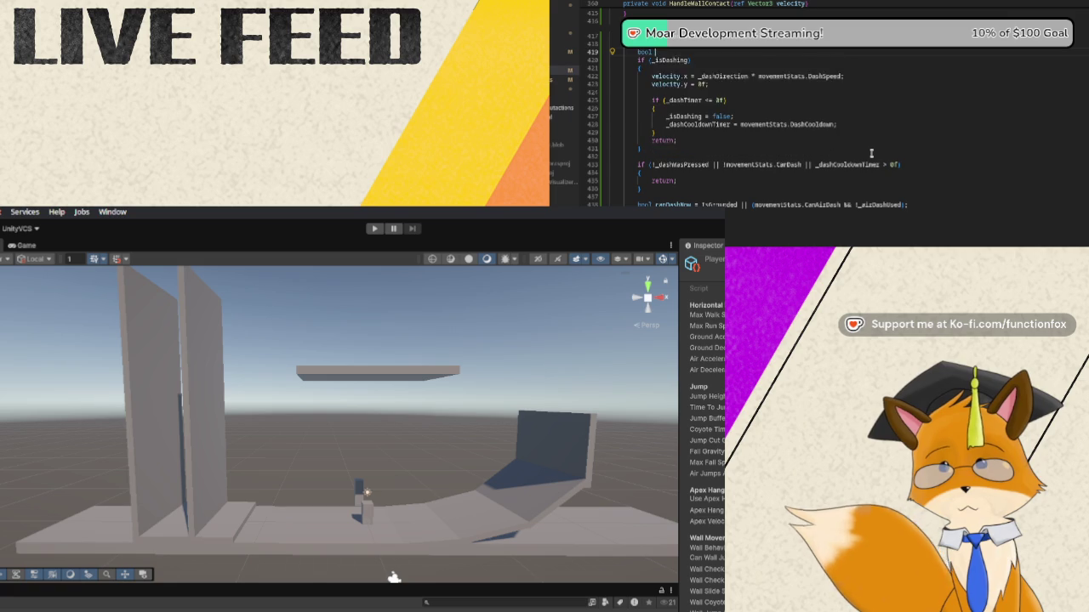
{"action": "type", "text": "started"}
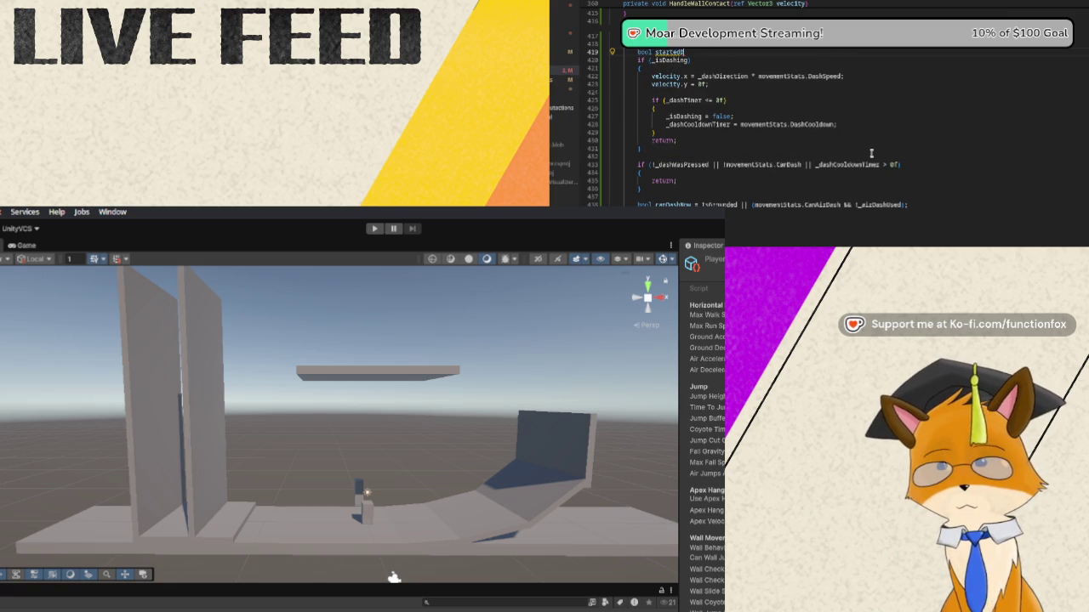
{"action": "type", "text": "DashInAir ="}
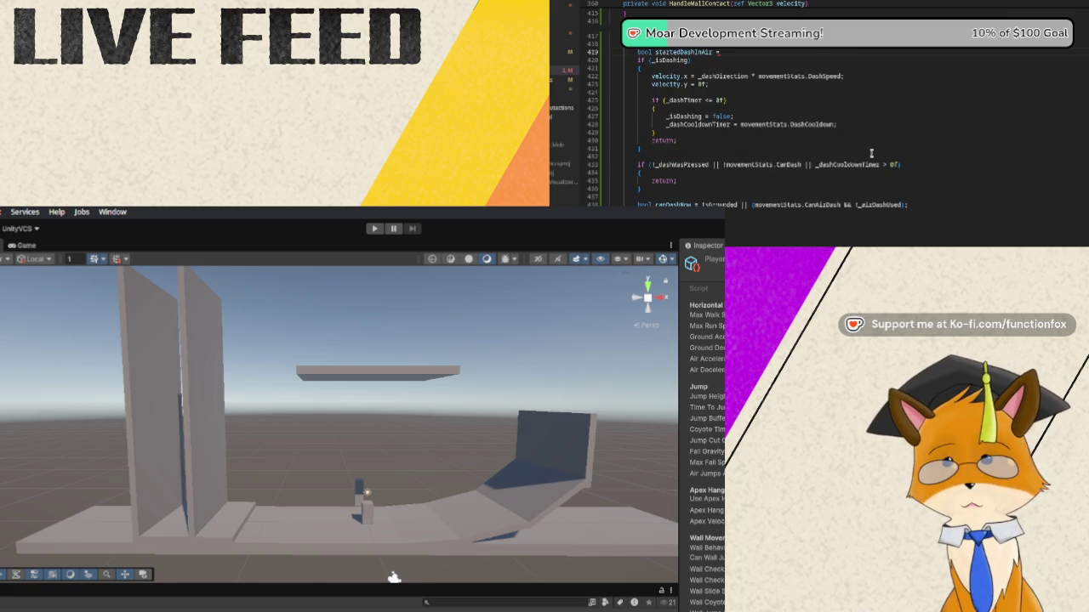
{"action": "type", "text": " !isGr"}
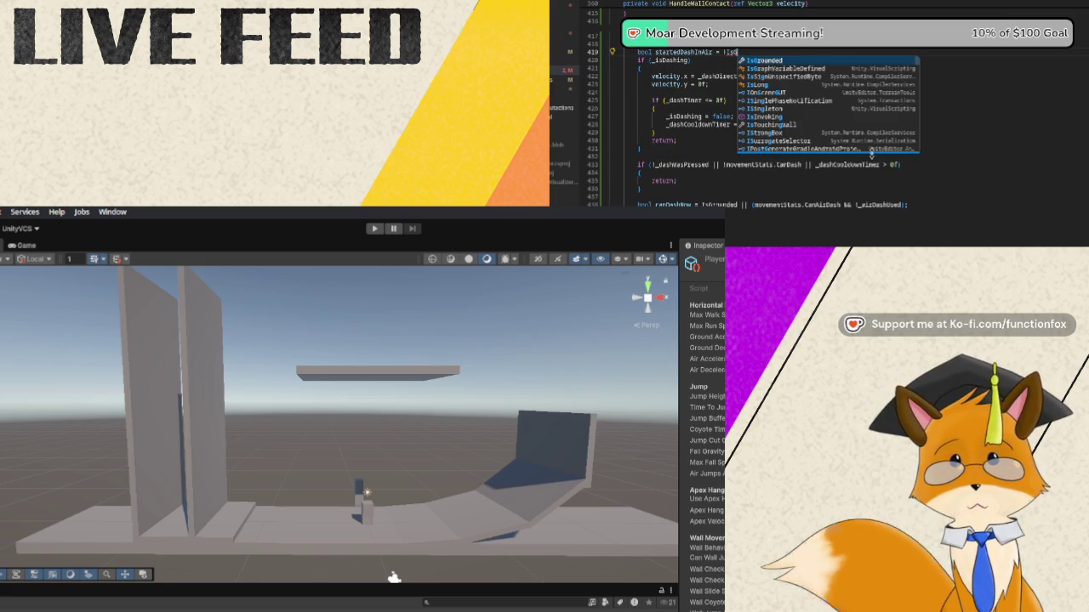
{"action": "key", "text": "Tab"}
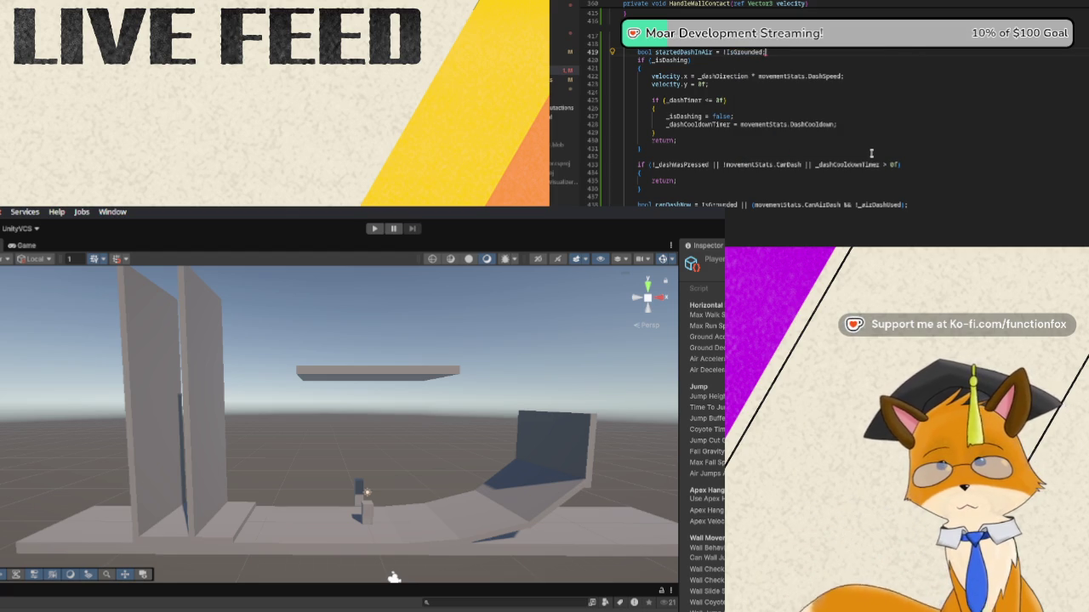
{"action": "type", "text": ";"}
{"action": "key", "text": "Return"}
{"action": "key", "text": "Return"}
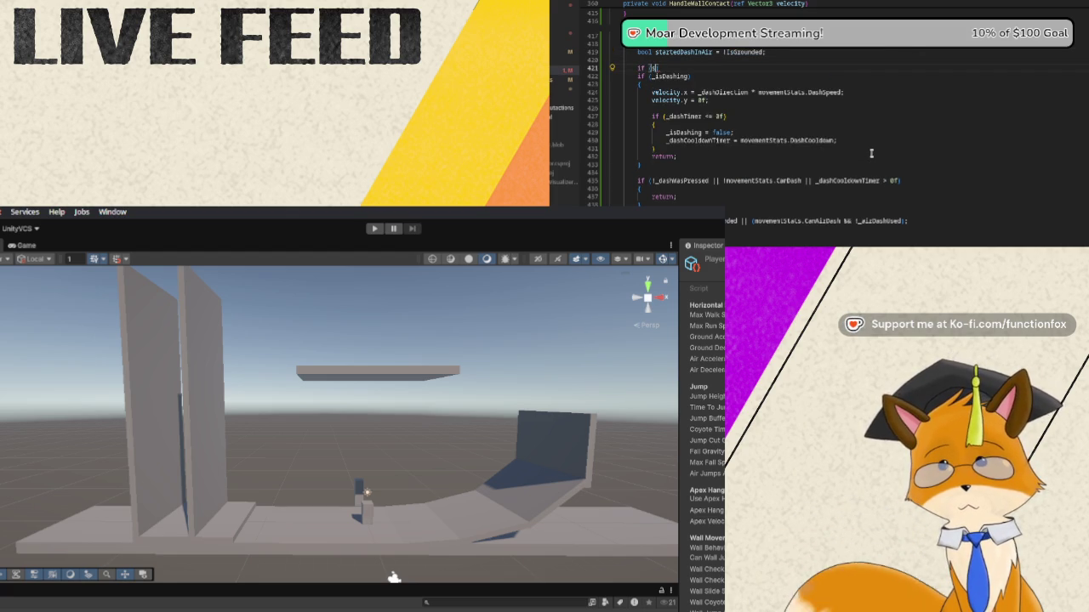
Add an if (startedDashInAir) block that sets _airDashUsed = true
{"action": "type", "text": "if (starte"}
{"action": "key", "text": "Tab"}
{"action": "key", "text": "Return"}
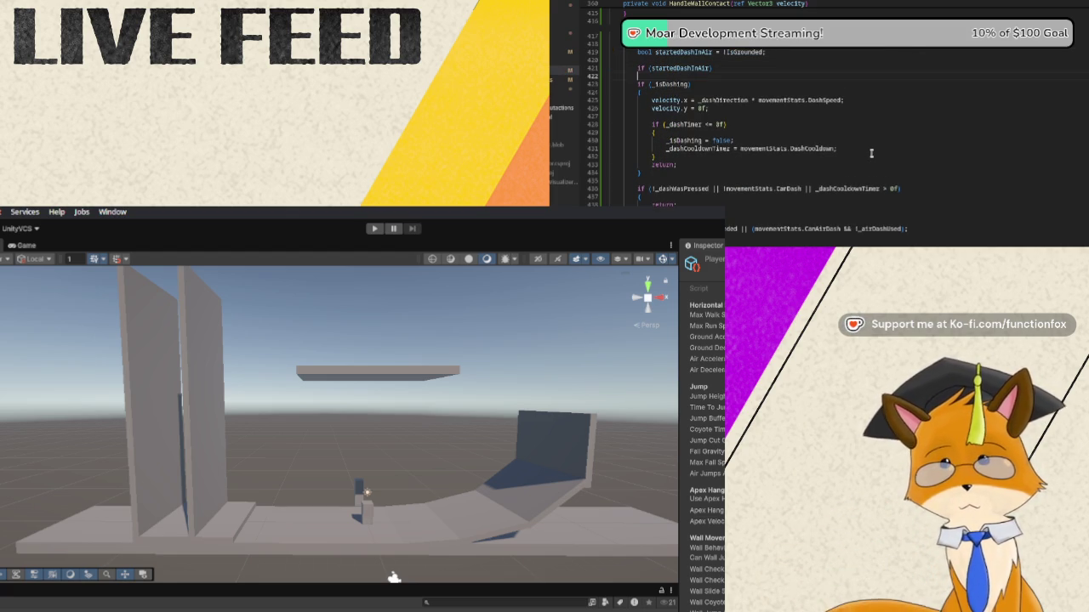
{"action": "type", "text": "{"}
{"action": "key", "text": "Return"}
{"action": "type", "text": "_a"}
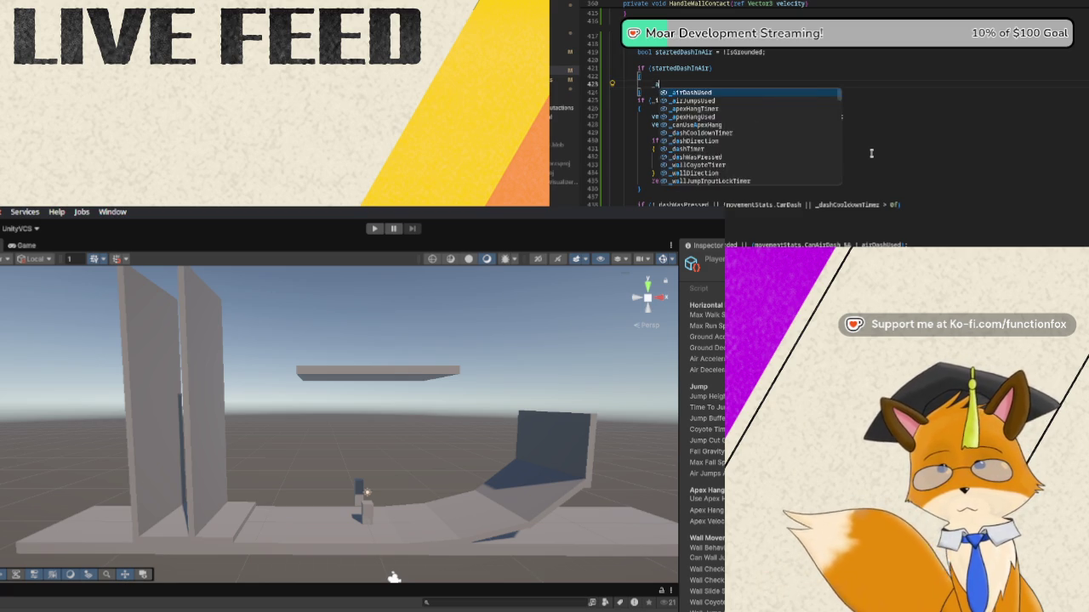
{"action": "type", "text": "irDashUse"}
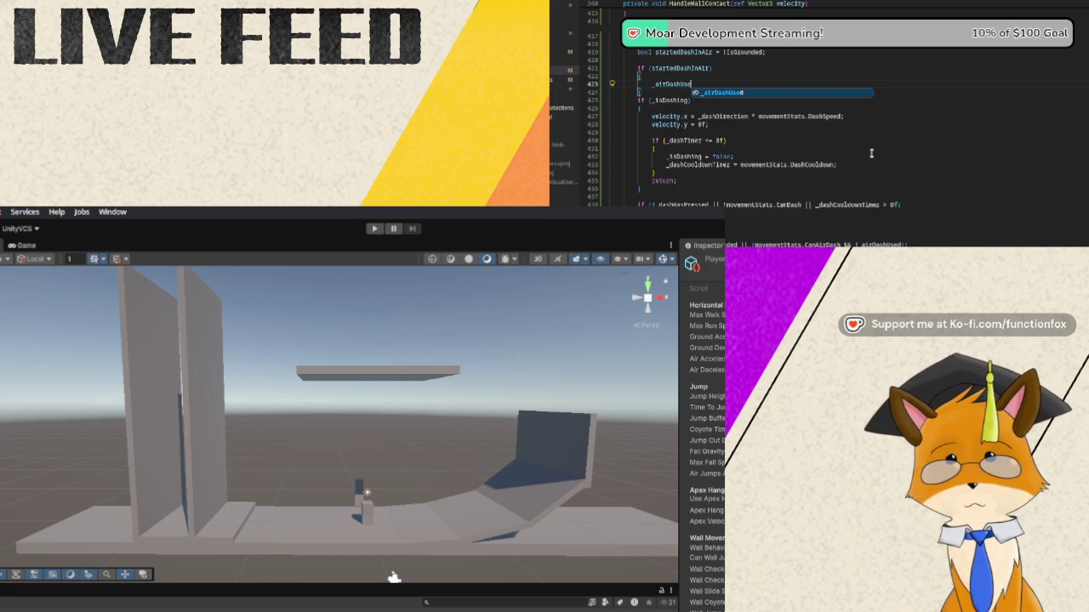
{"action": "type", "text": "d = true;"}
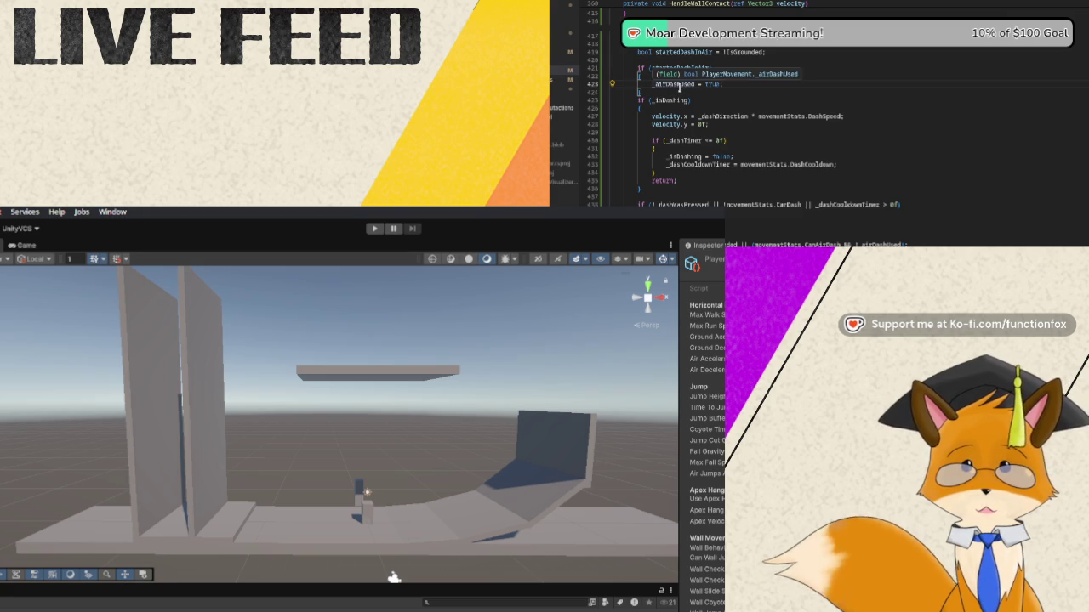
{"action": "left_click", "coordinate": [750, 91]}
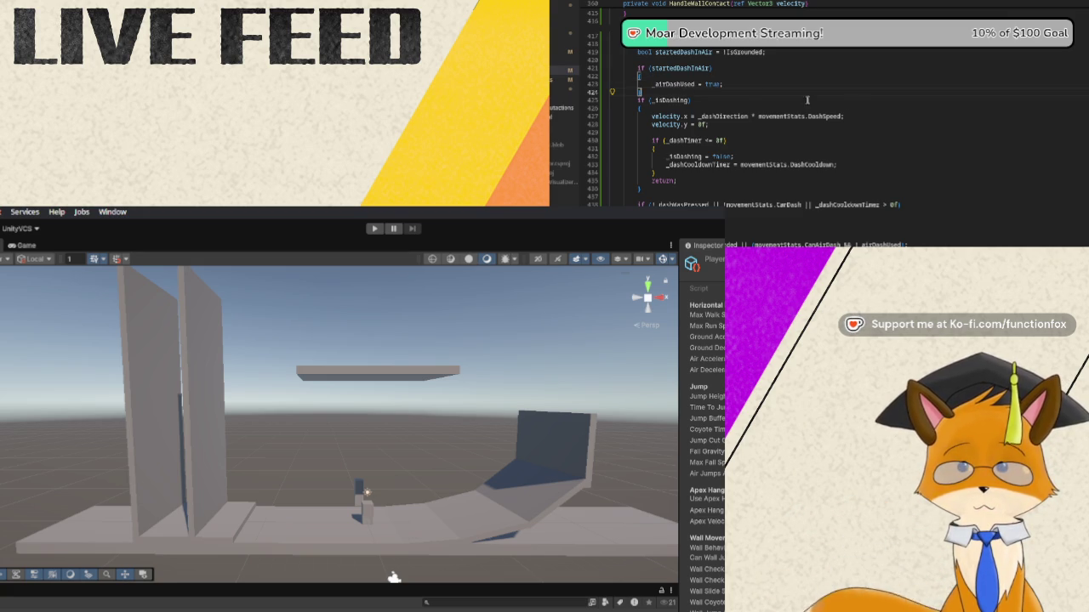
{"action": "key", "text": "Return"}
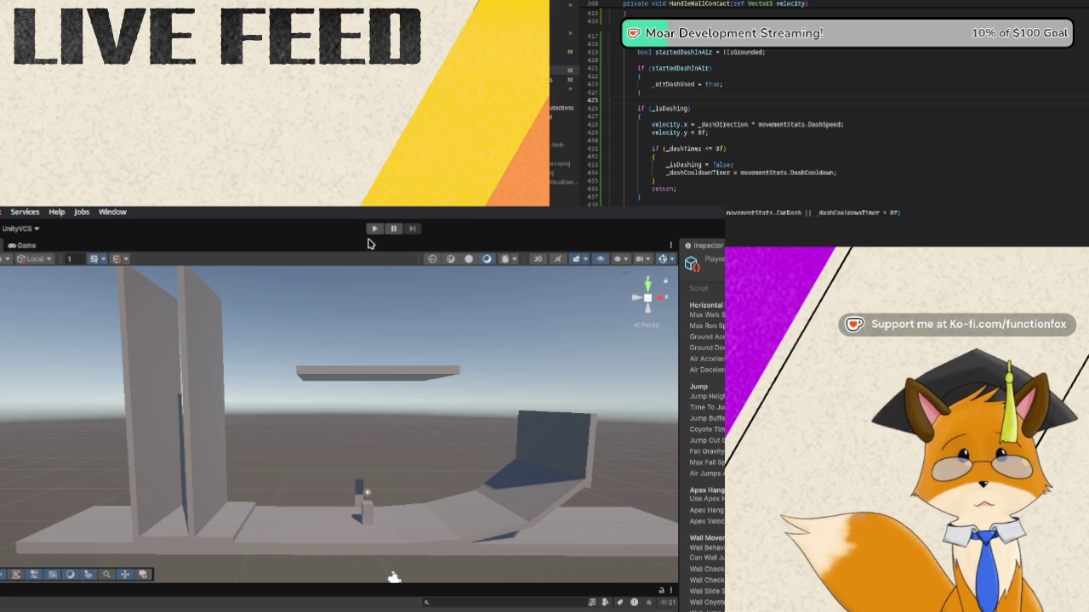
{"action": "left_click", "coordinate": [374, 230]}
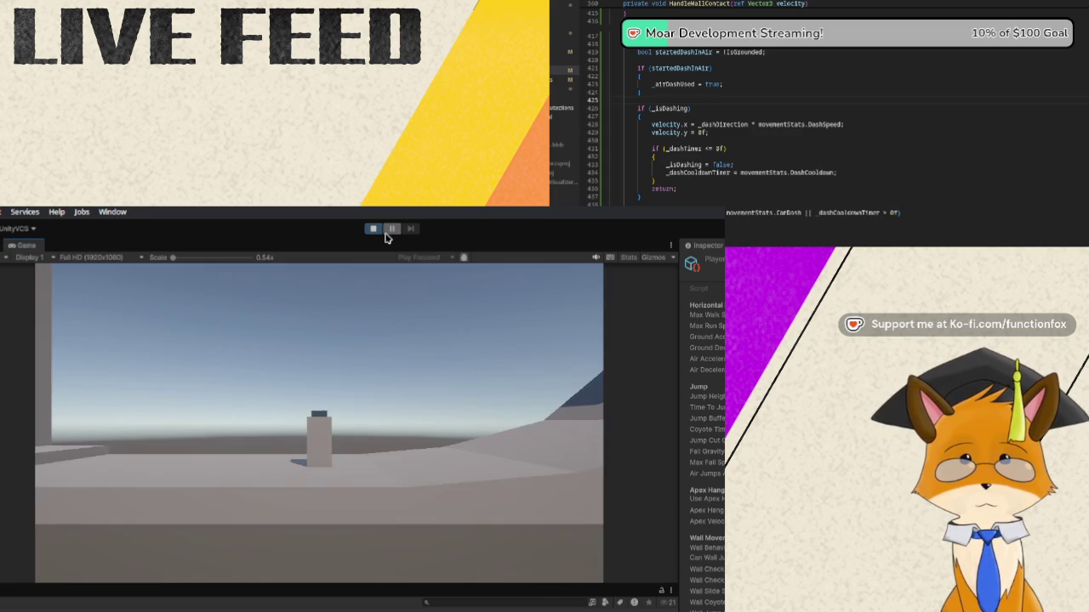
{"action": "key", "text": "d"}
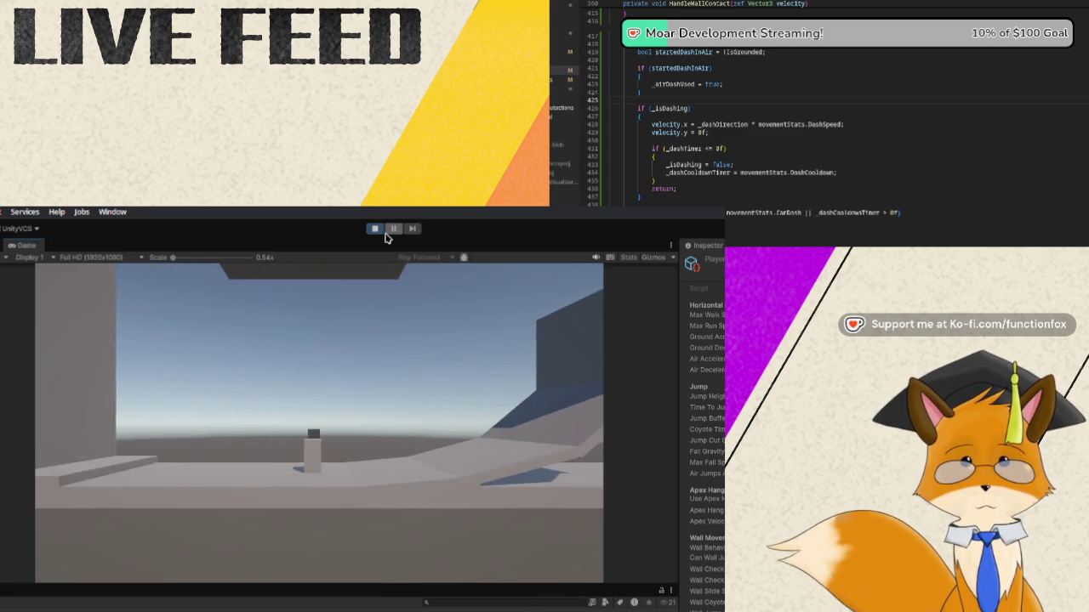
{"action": "key", "text": "d"}
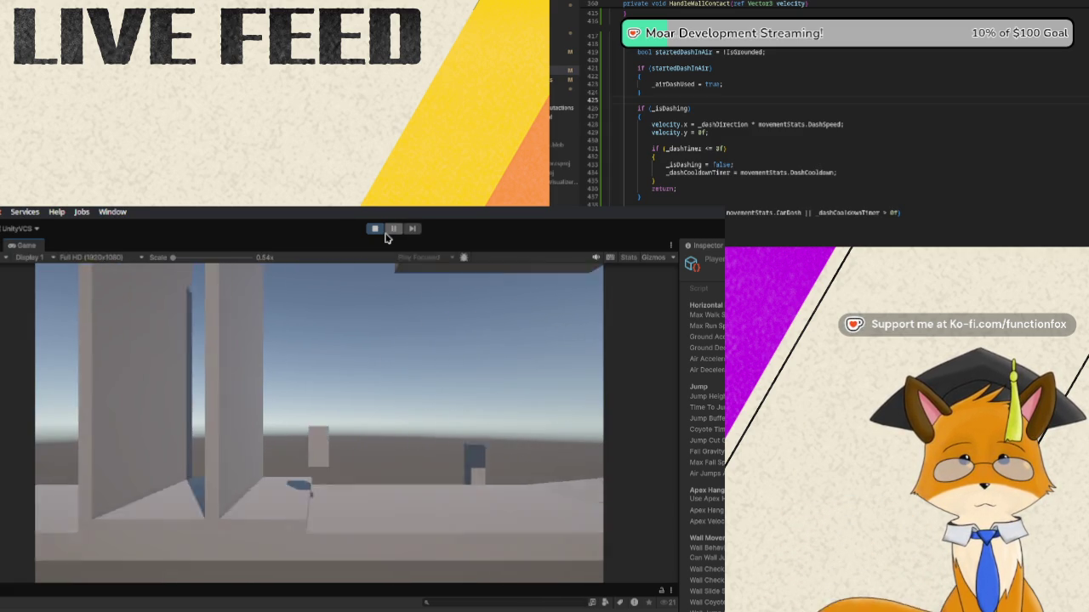
{"action": "key", "text": "d"}
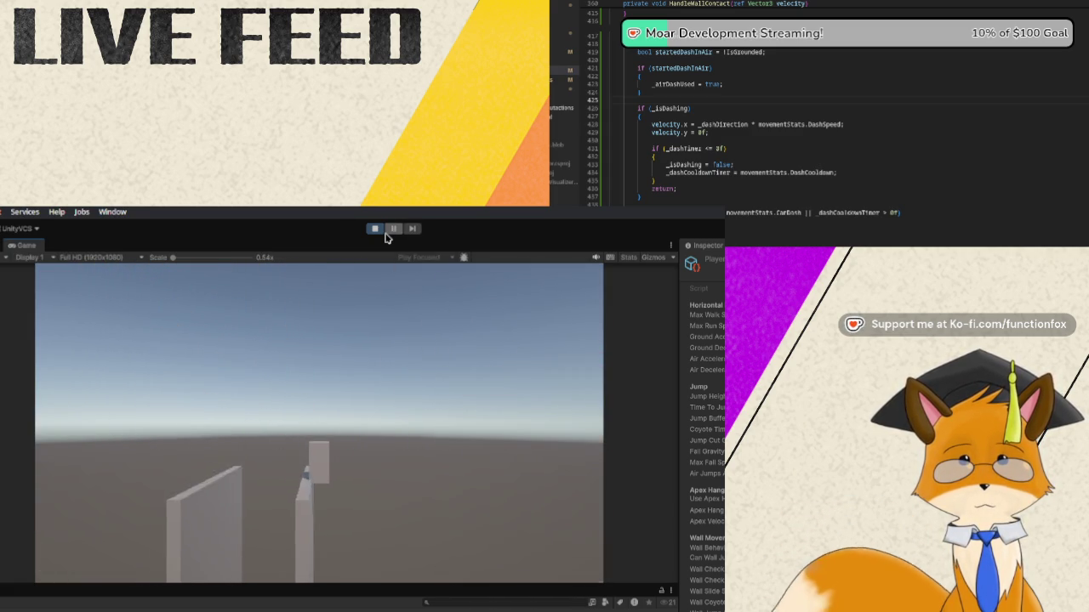
{"action": "key", "text": "d"}
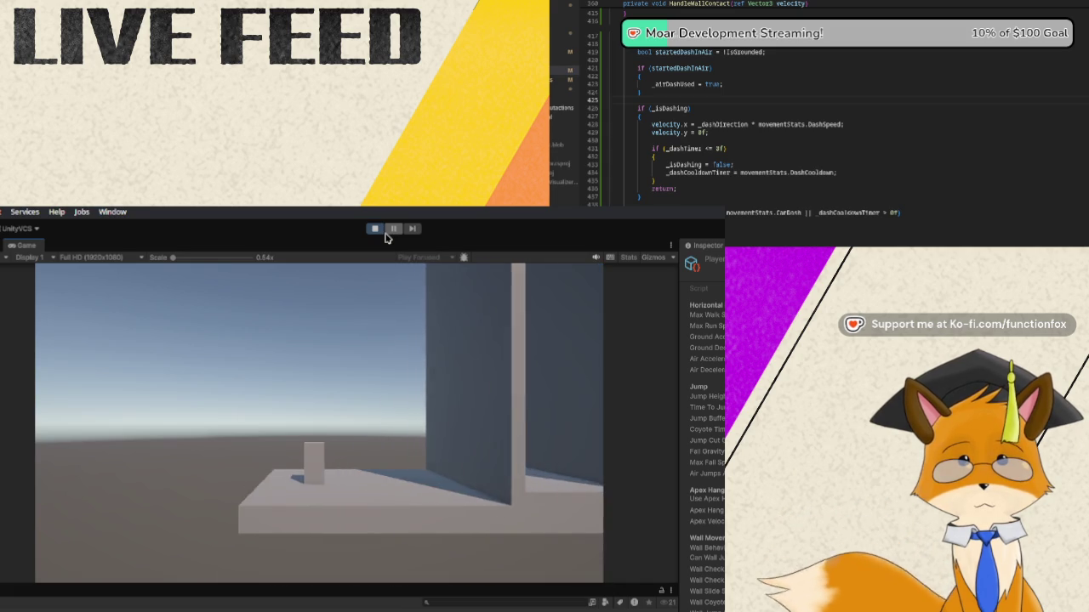
{"action": "key", "text": "d"}
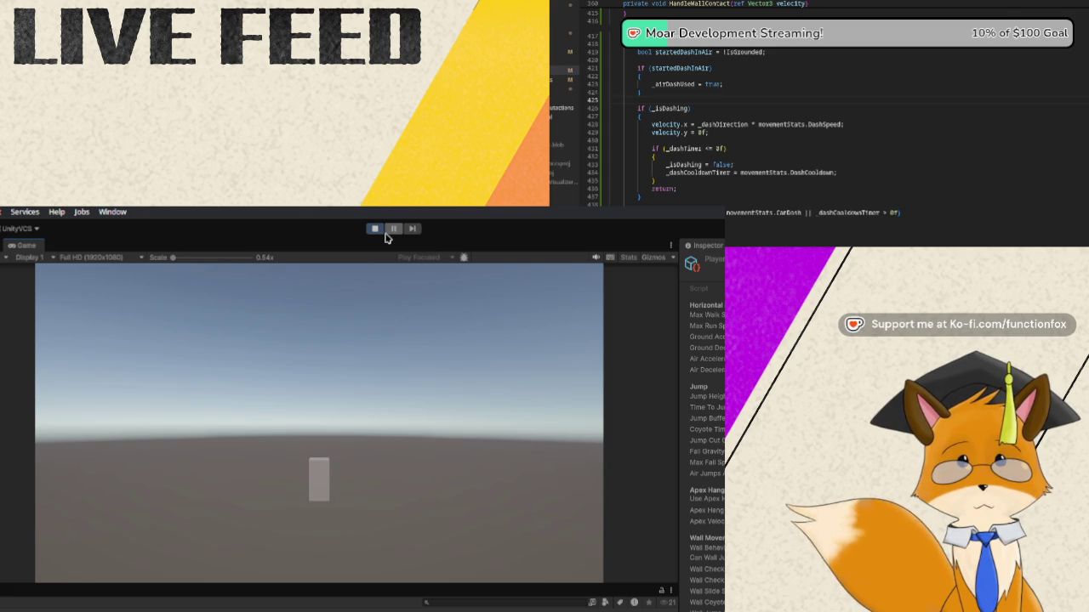
{"action": "left_click", "coordinate": [382, 232]}
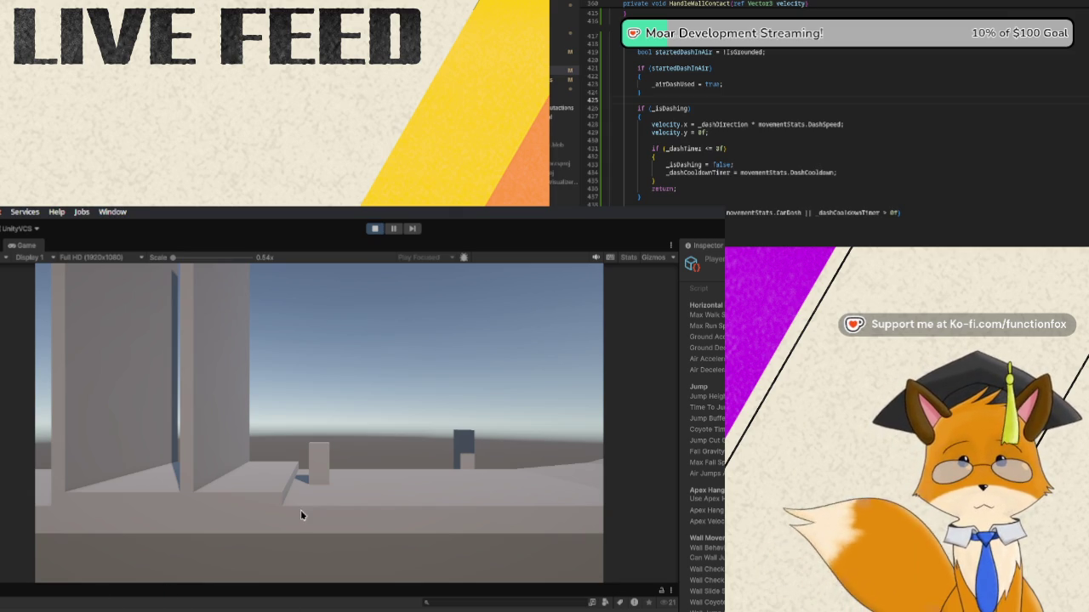
{"action": "left_click", "coordinate": [374, 228]}
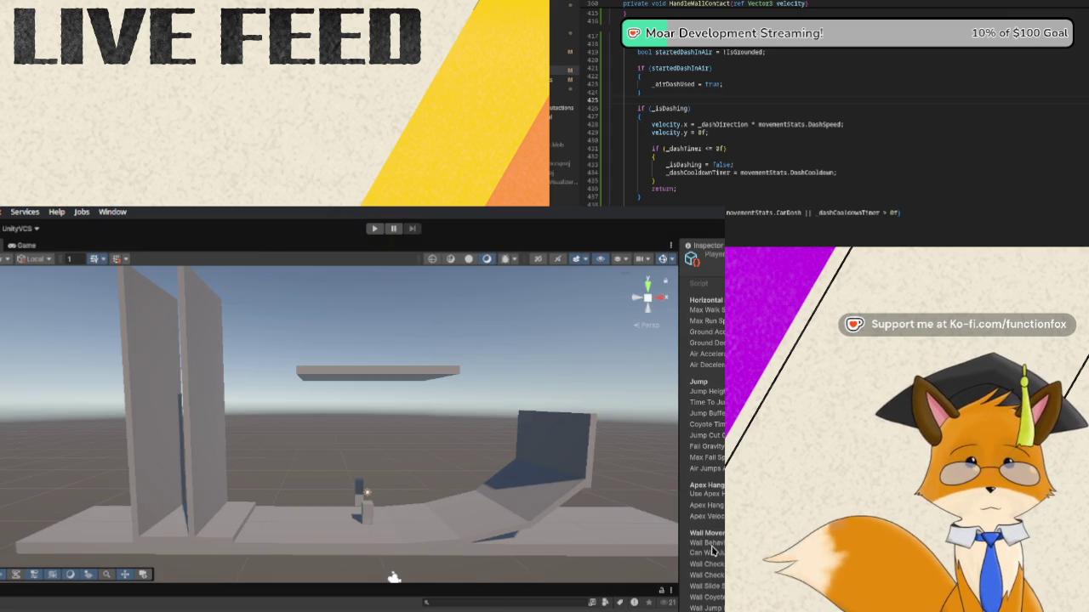
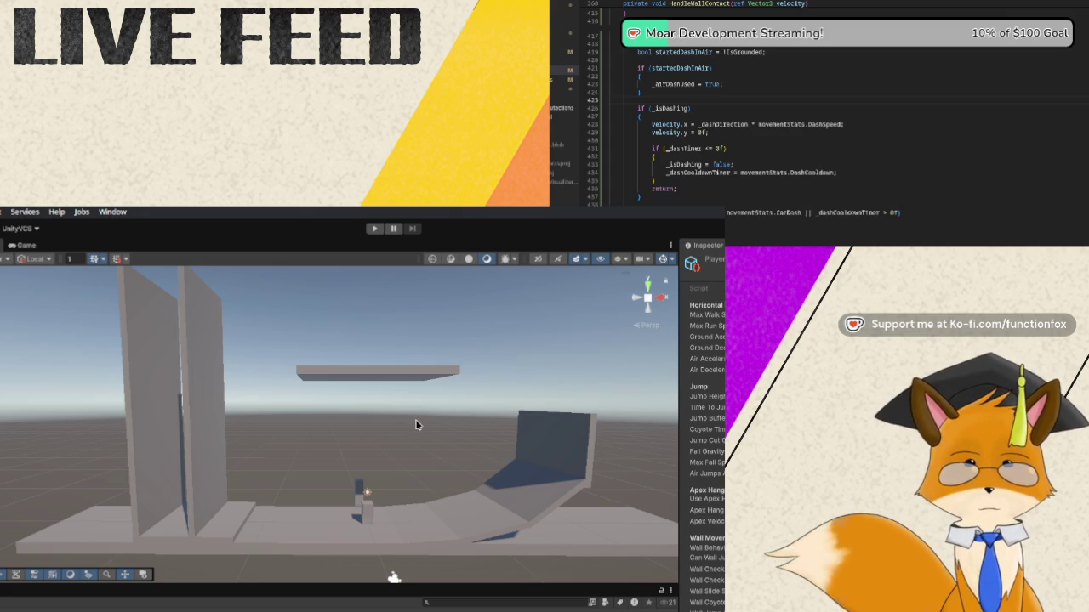
Zoom out and pan the Scene view until the twin walls, floating platform and curved ramp are framed
{"action": "scroll", "coordinate": [312, 382], "scroll_direction": "down", "scroll_amount": 5}
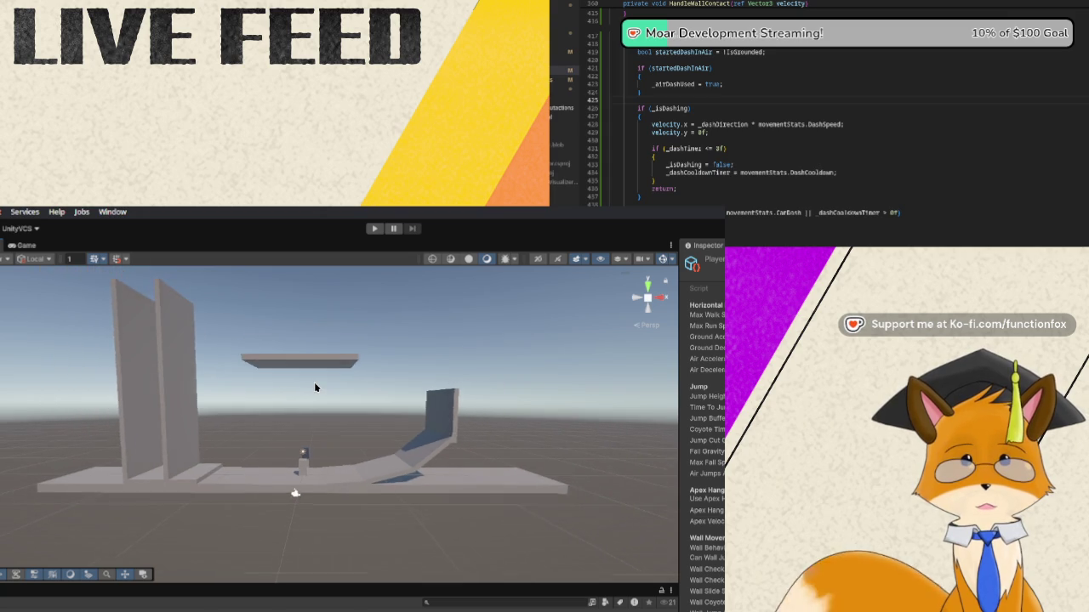
{"action": "mouse_move", "coordinate": [315, 387]}
{"action": "left_mouse_down"}
{"action": "mouse_move", "coordinate": [647, 460]}
{"action": "mouse_move", "coordinate": [278, 477]}
{"action": "mouse_move", "coordinate": [170, 442]}
{"action": "mouse_move", "coordinate": [341, 440]}
{"action": "mouse_move", "coordinate": [309, 439]}
{"action": "mouse_move", "coordinate": [313, 421]}
{"action": "left_mouse_up"}
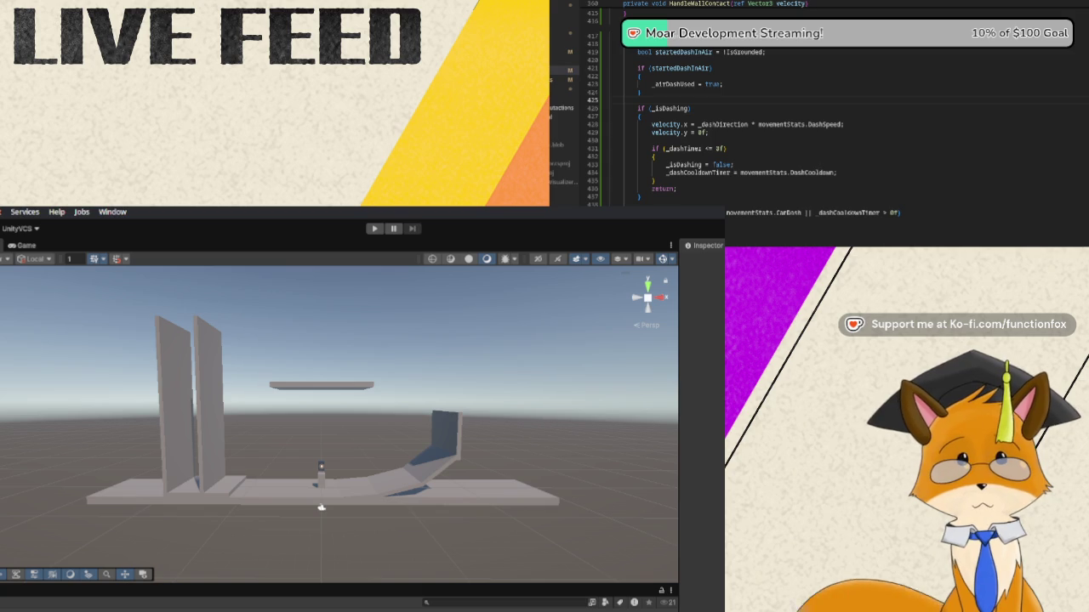
Inspect the player, the box-collider cube at its position, and the empty object above it
{"action": "left_click", "coordinate": [321, 479]}
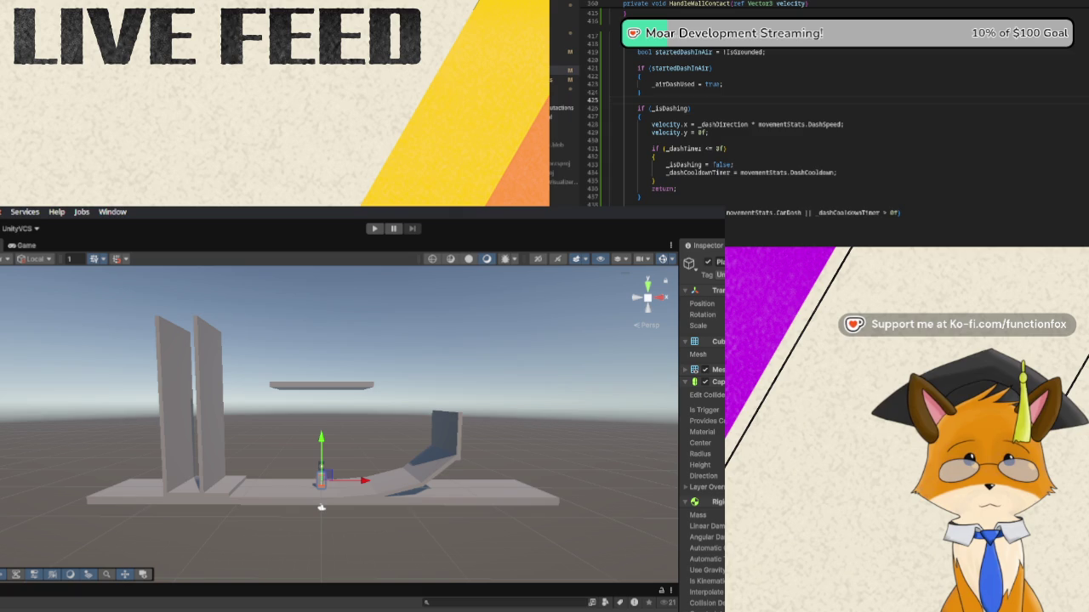
{"action": "left_click", "coordinate": [320, 508]}
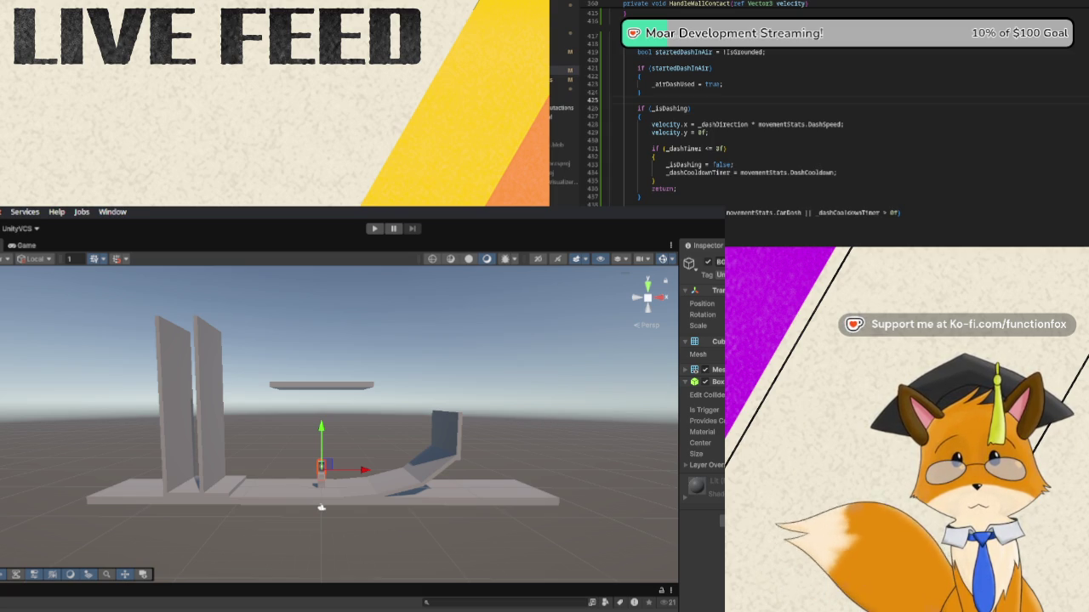
{"action": "left_click", "coordinate": [323, 419]}
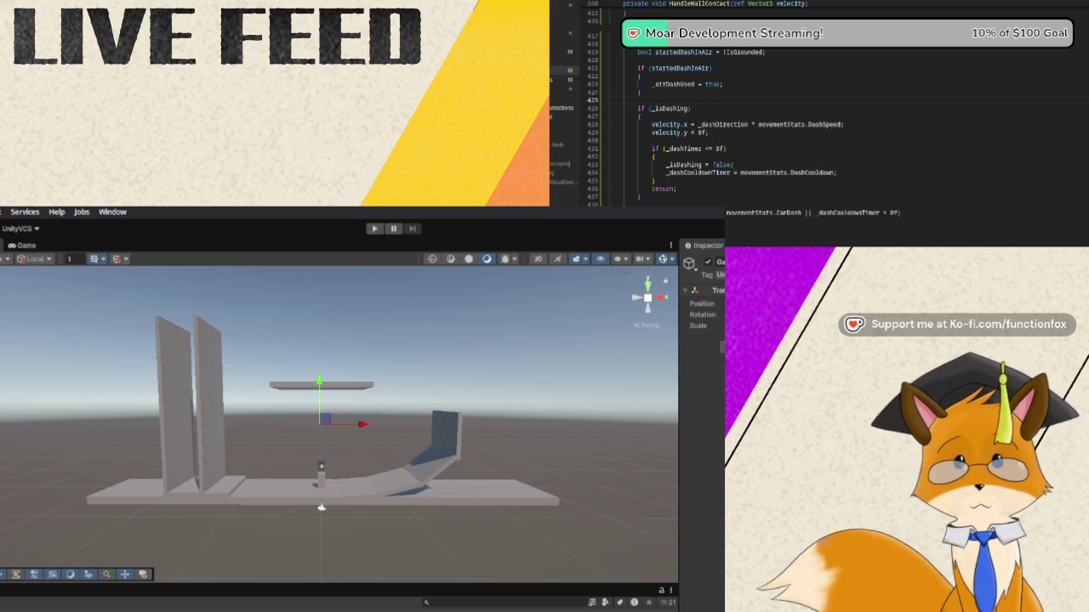
Enter 'Te', select the small box by the left walls, then select all level geometry together
{"action": "type", "text": "Te"}
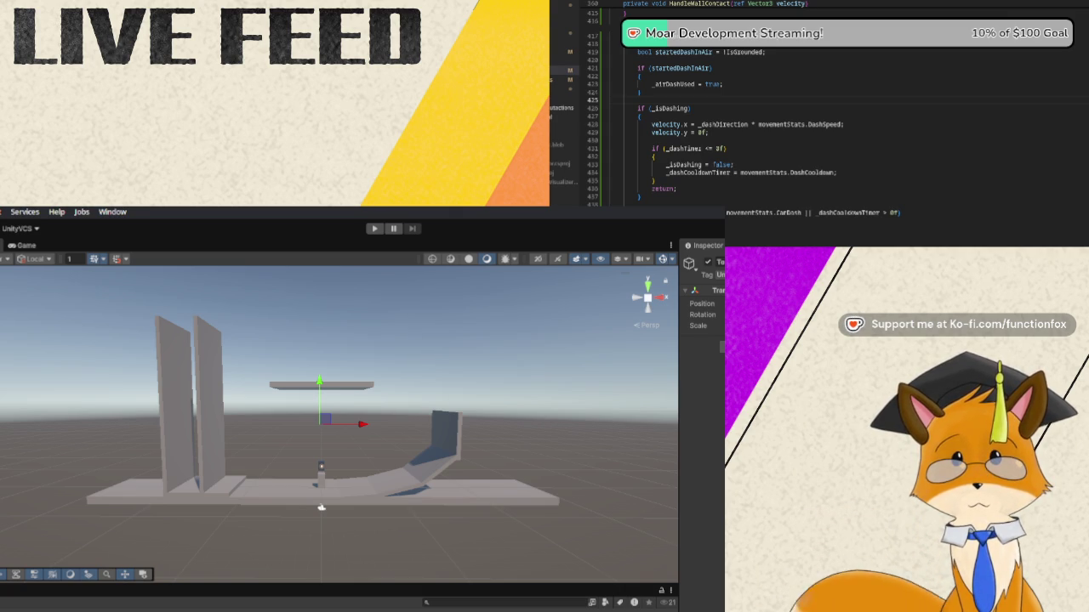
{"action": "left_click", "coordinate": [208, 487]}
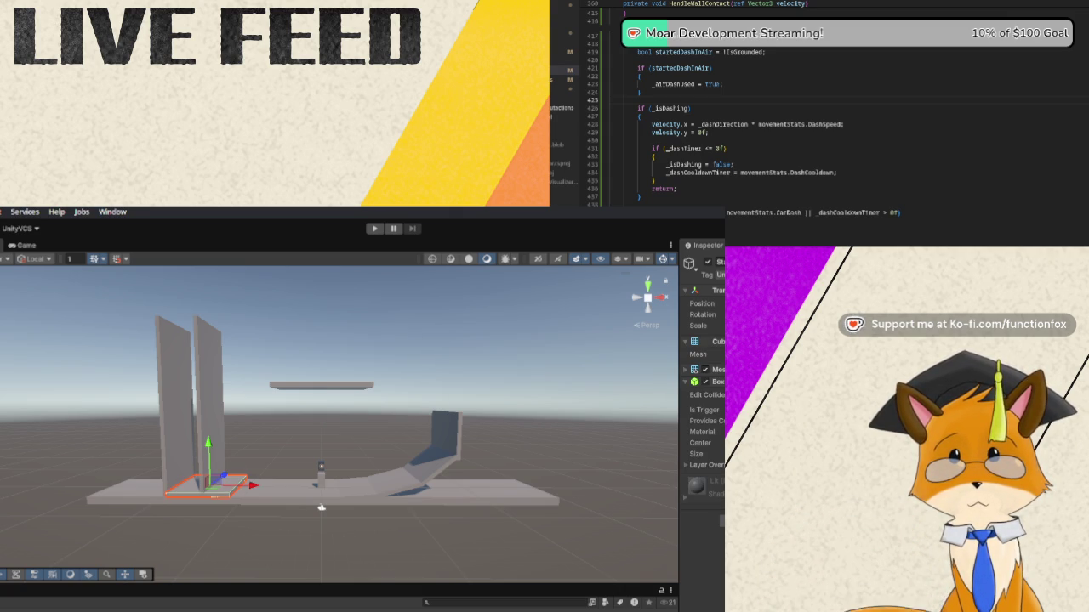
{"action": "left_click", "coordinate": [321, 508]}
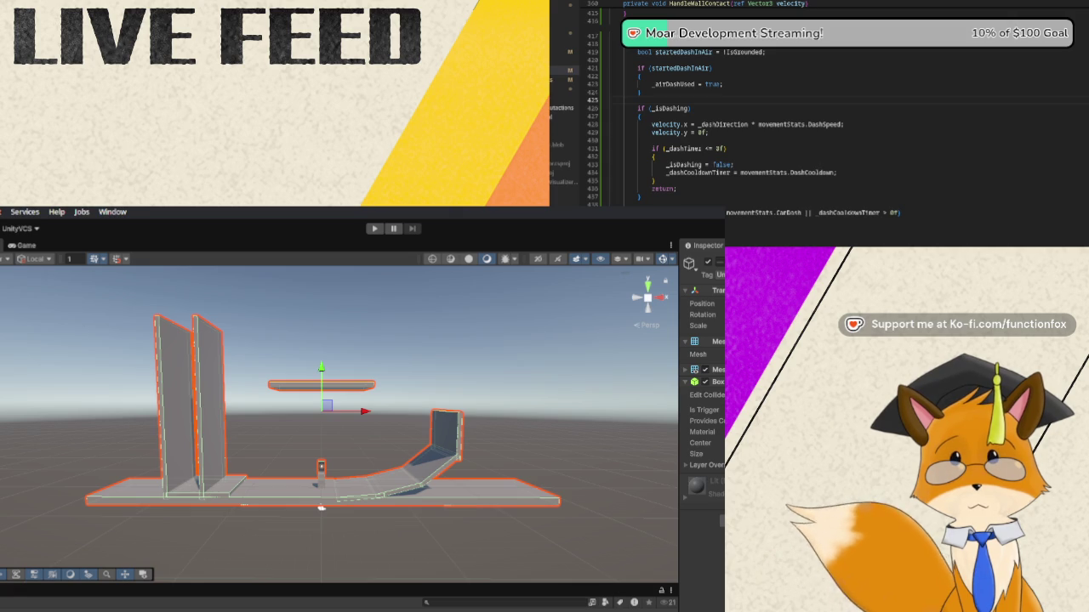